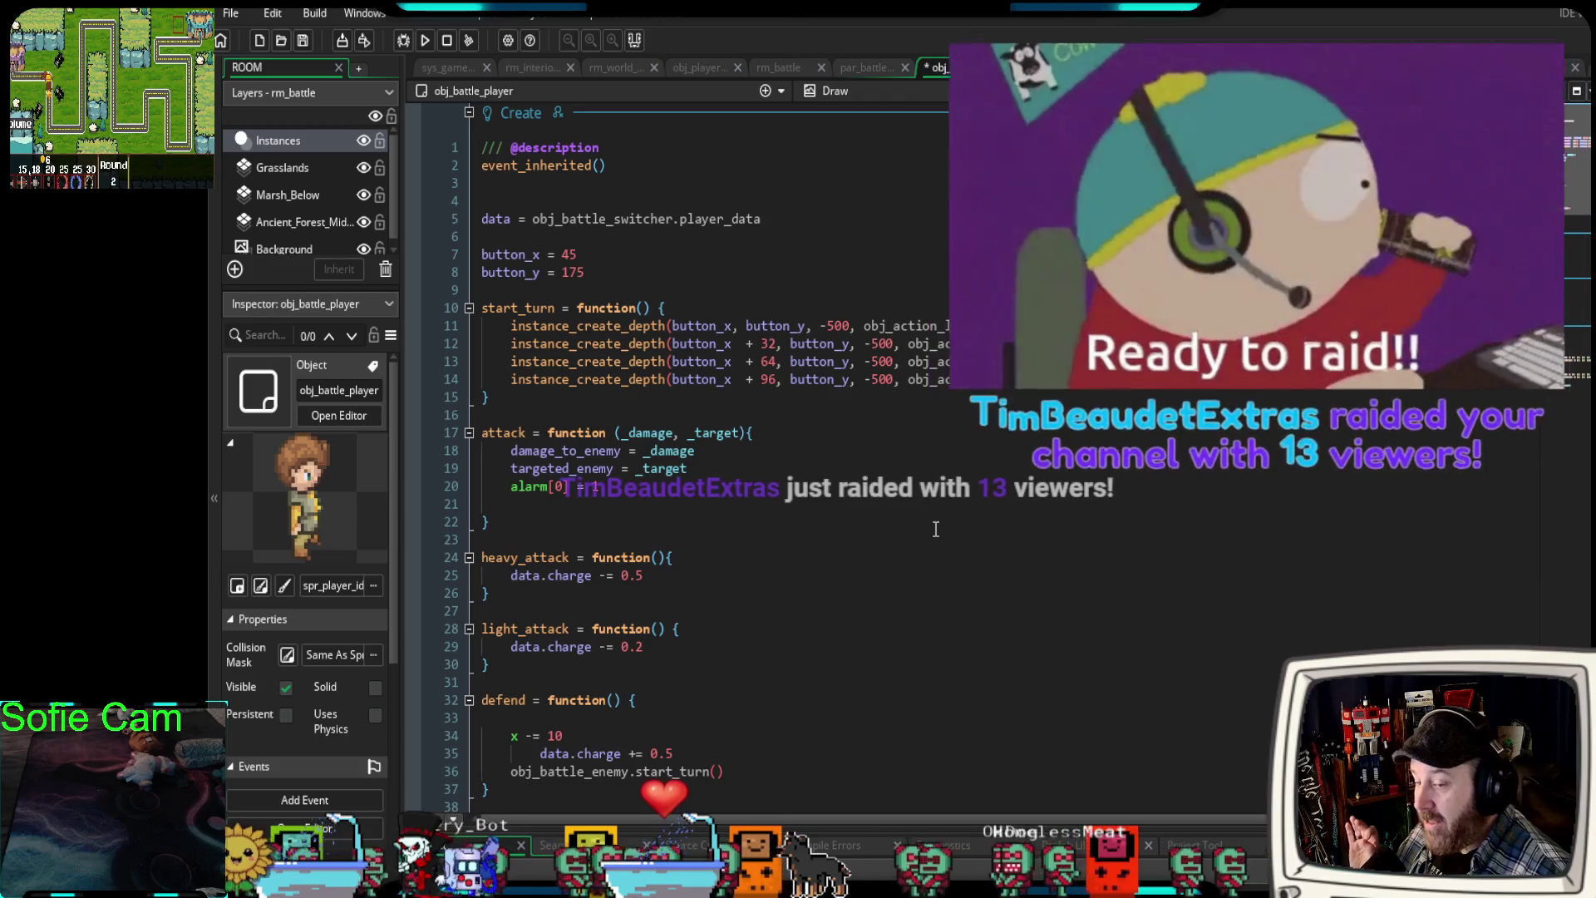
- Delete the empty line 33 at the top of defend so x -= 10 follows its opening line
{"action": "left_click_drag", "start_coordinate": [208, 604], "coordinate": [204, 601]}
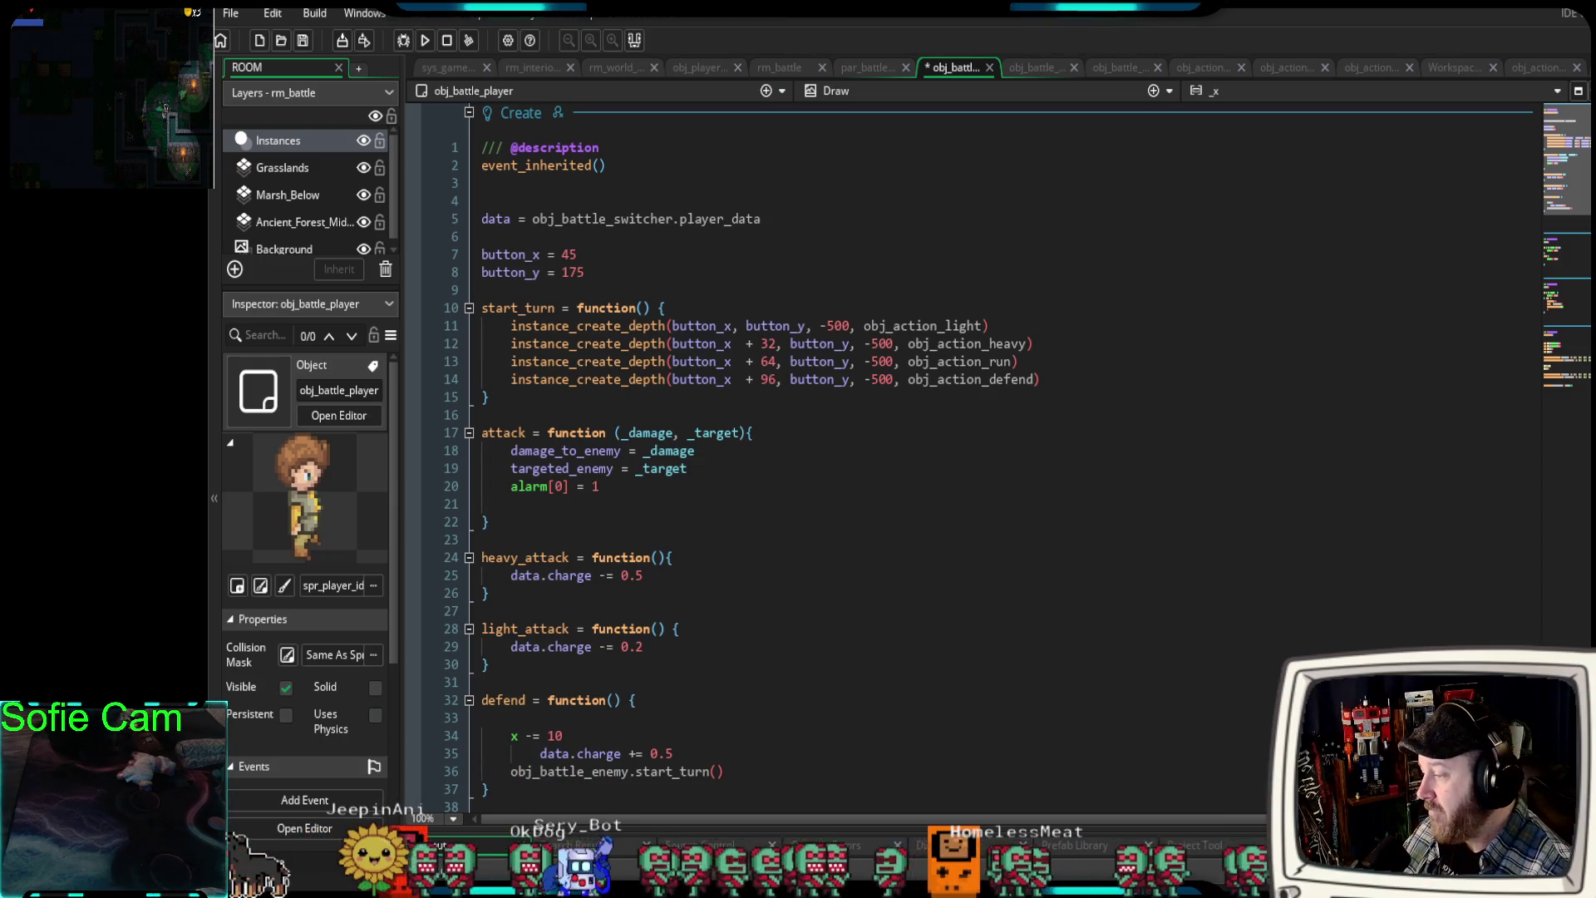
{"action": "scroll", "coordinate": [831, 457], "scroll_direction": "down", "scroll_amount": 4}
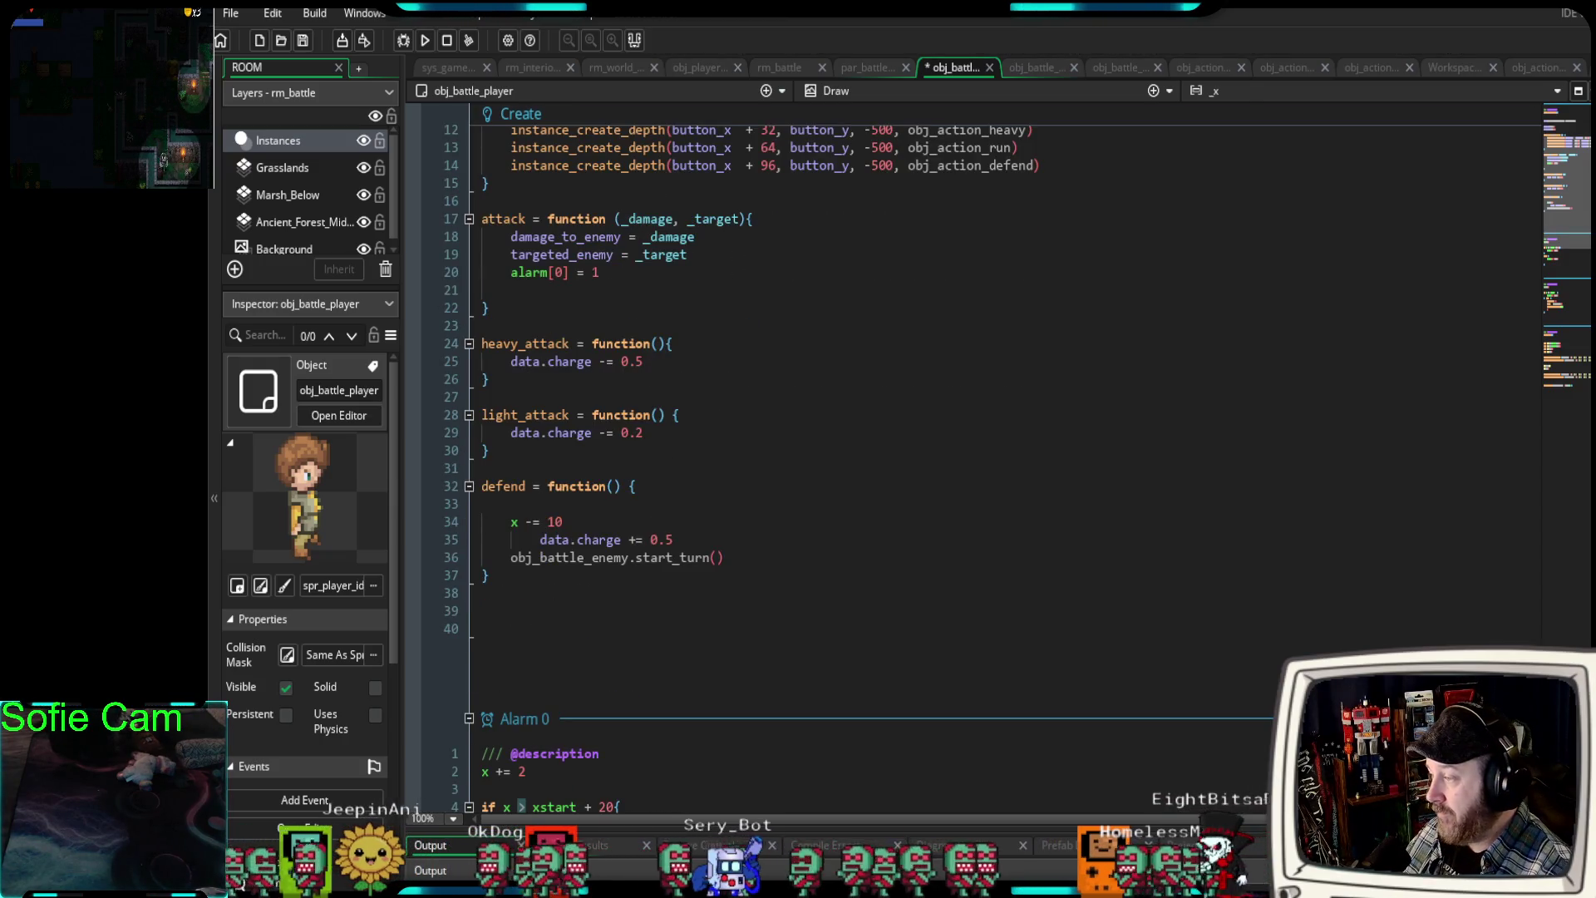
{"action": "left_click", "coordinate": [506, 510]}
{"action": "key", "text": "Delete"}
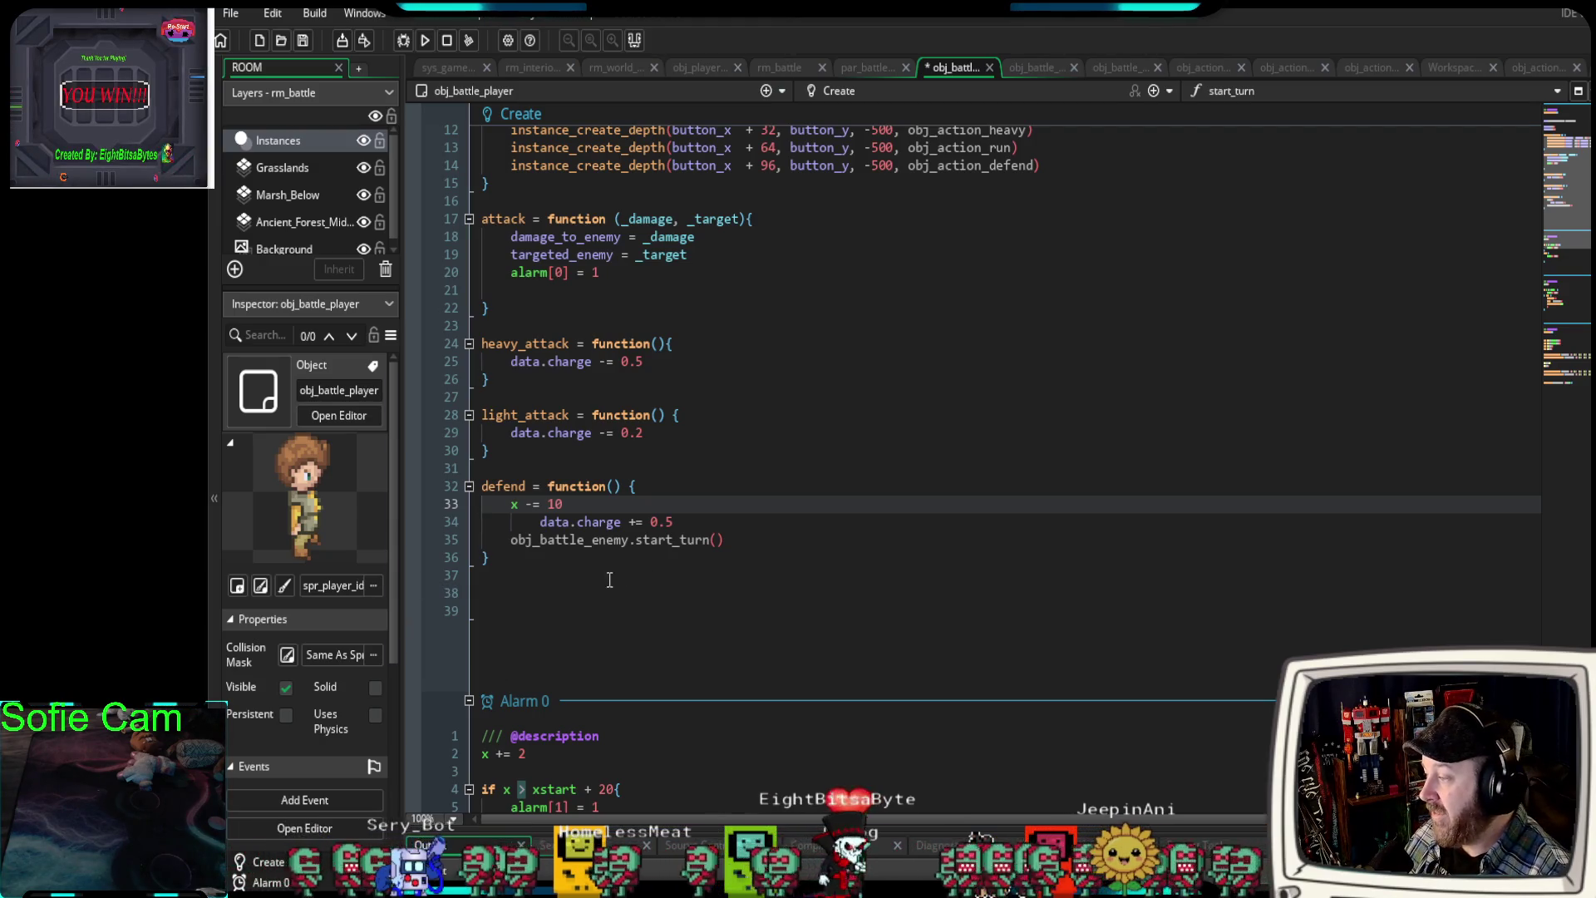
{"action": "left_click", "coordinate": [525, 581]}
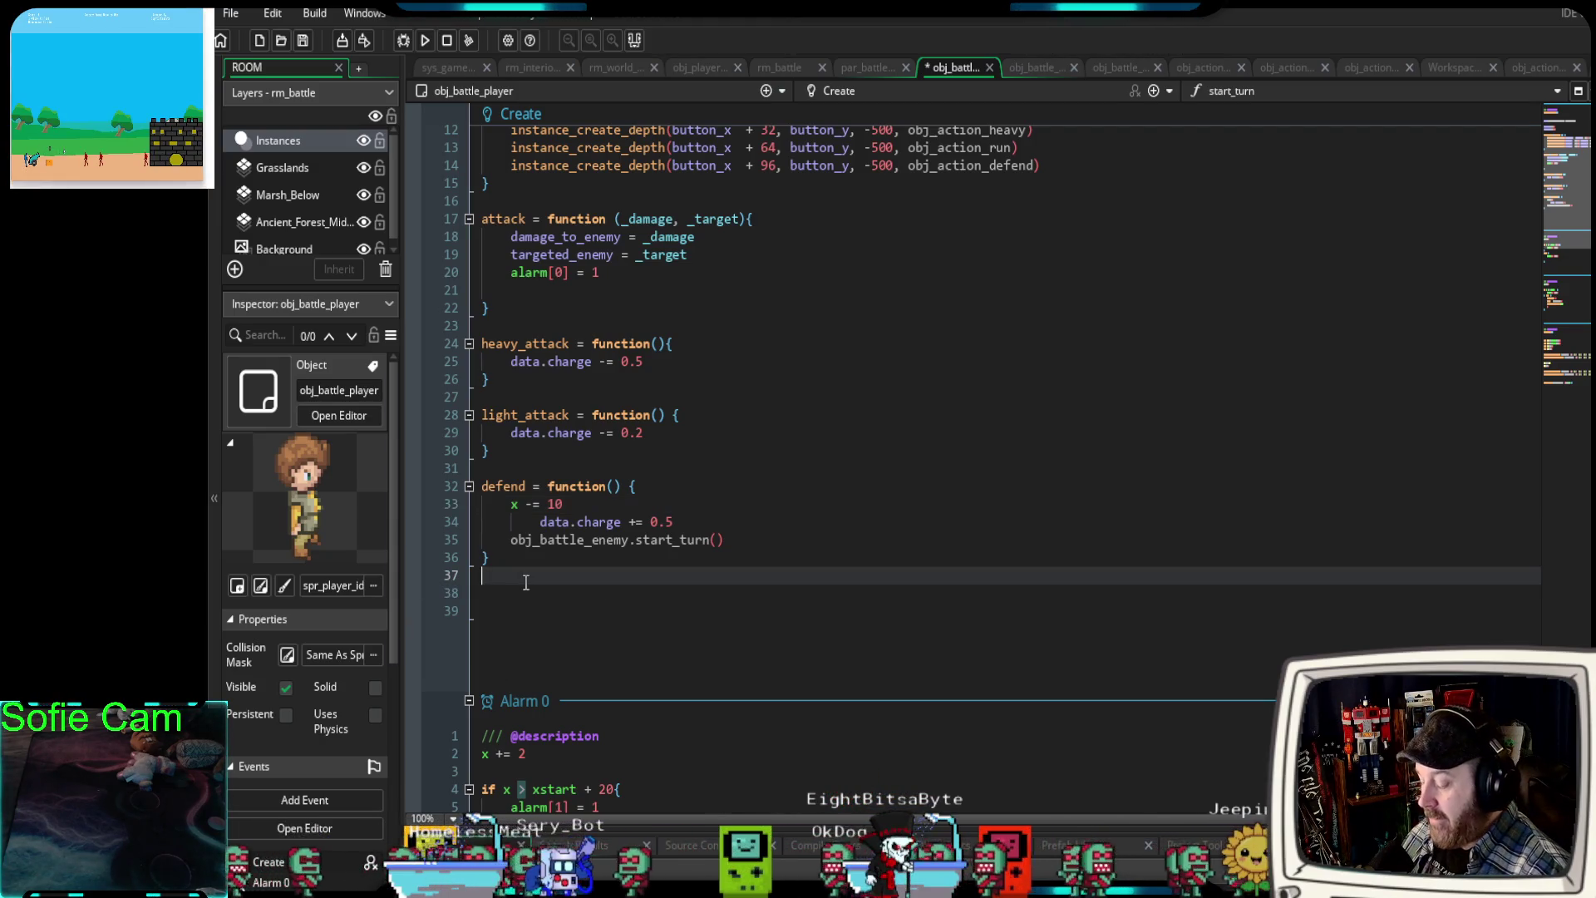
- Insert a blank line after the closing of the defend function
{"action": "key", "text": "Return"}
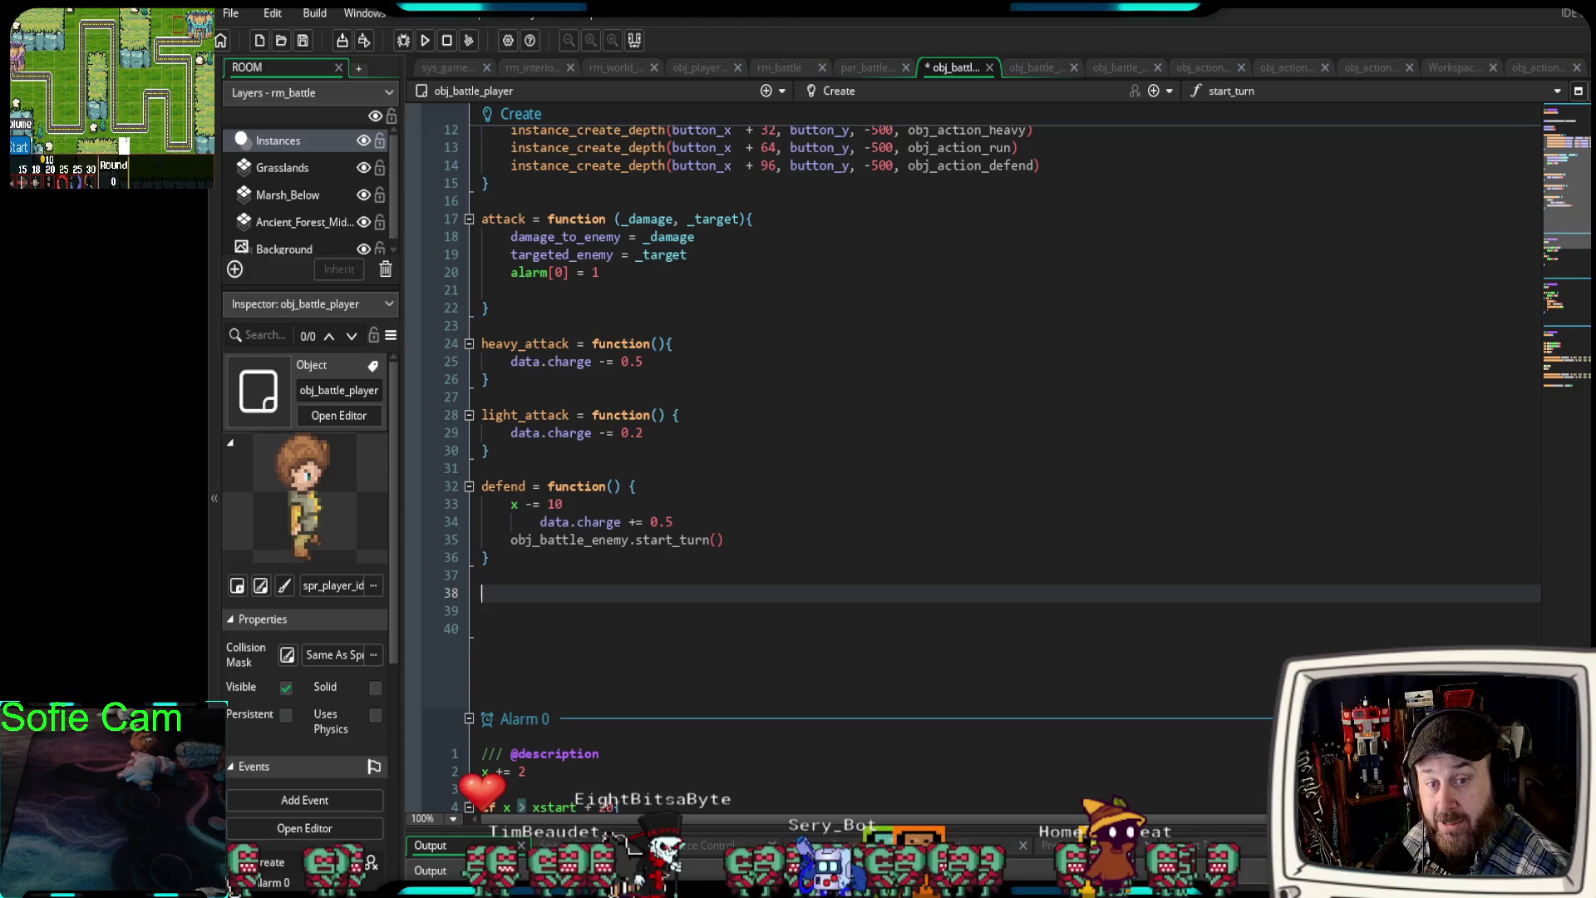
{"action": "left_click", "coordinate": [400, 43]}
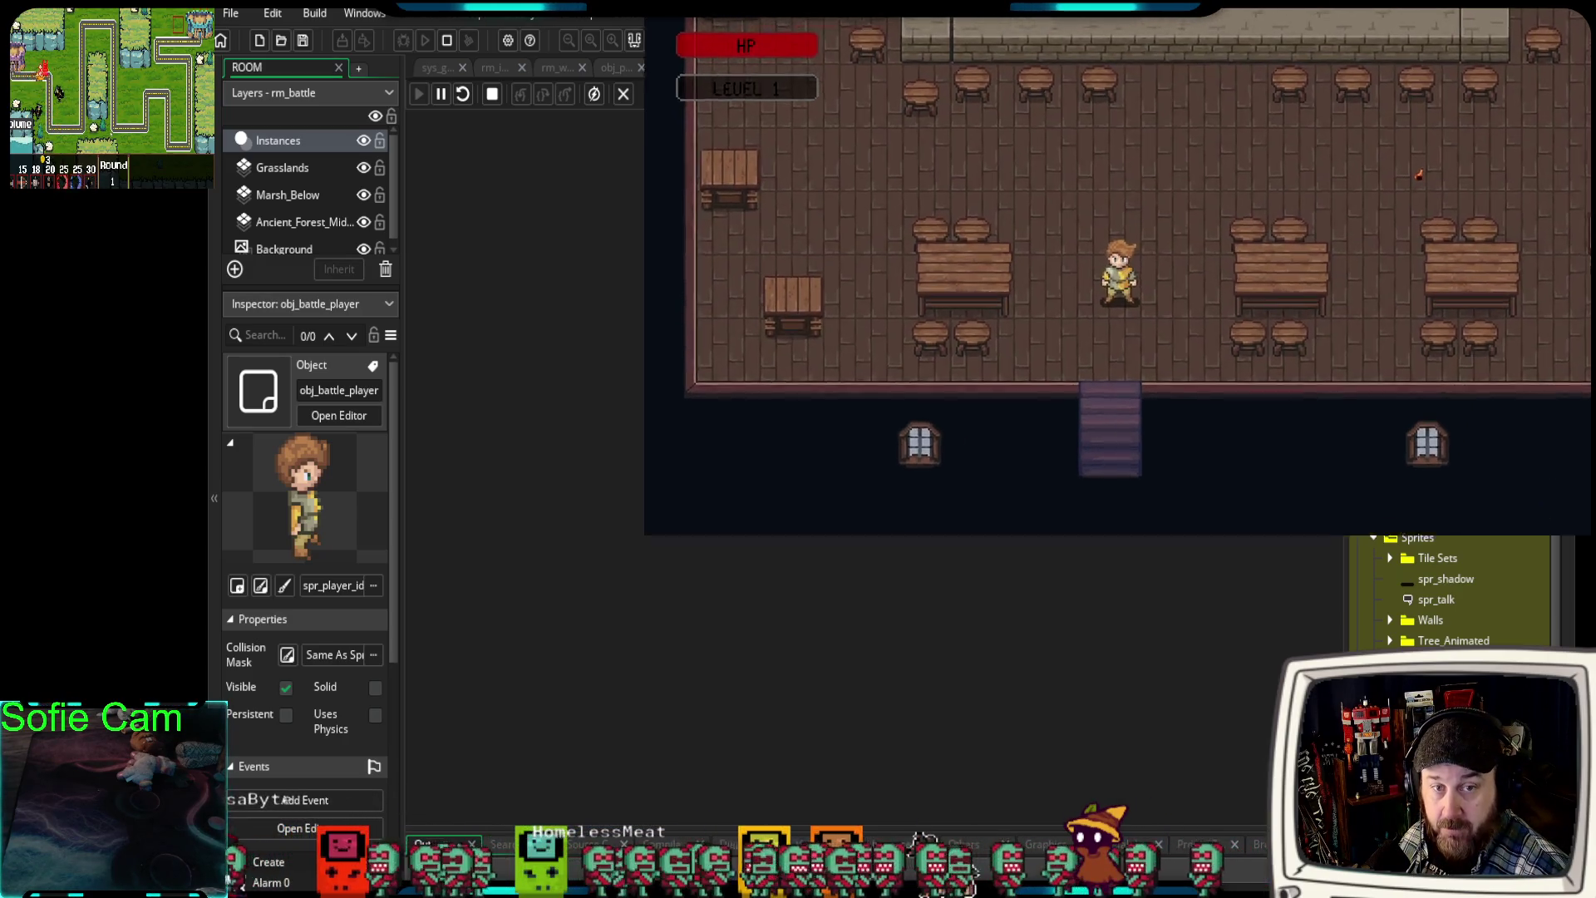
- Walk the player around the tavern and up to the Bar Keep at the bar
{"action": "key", "text": "Up"}
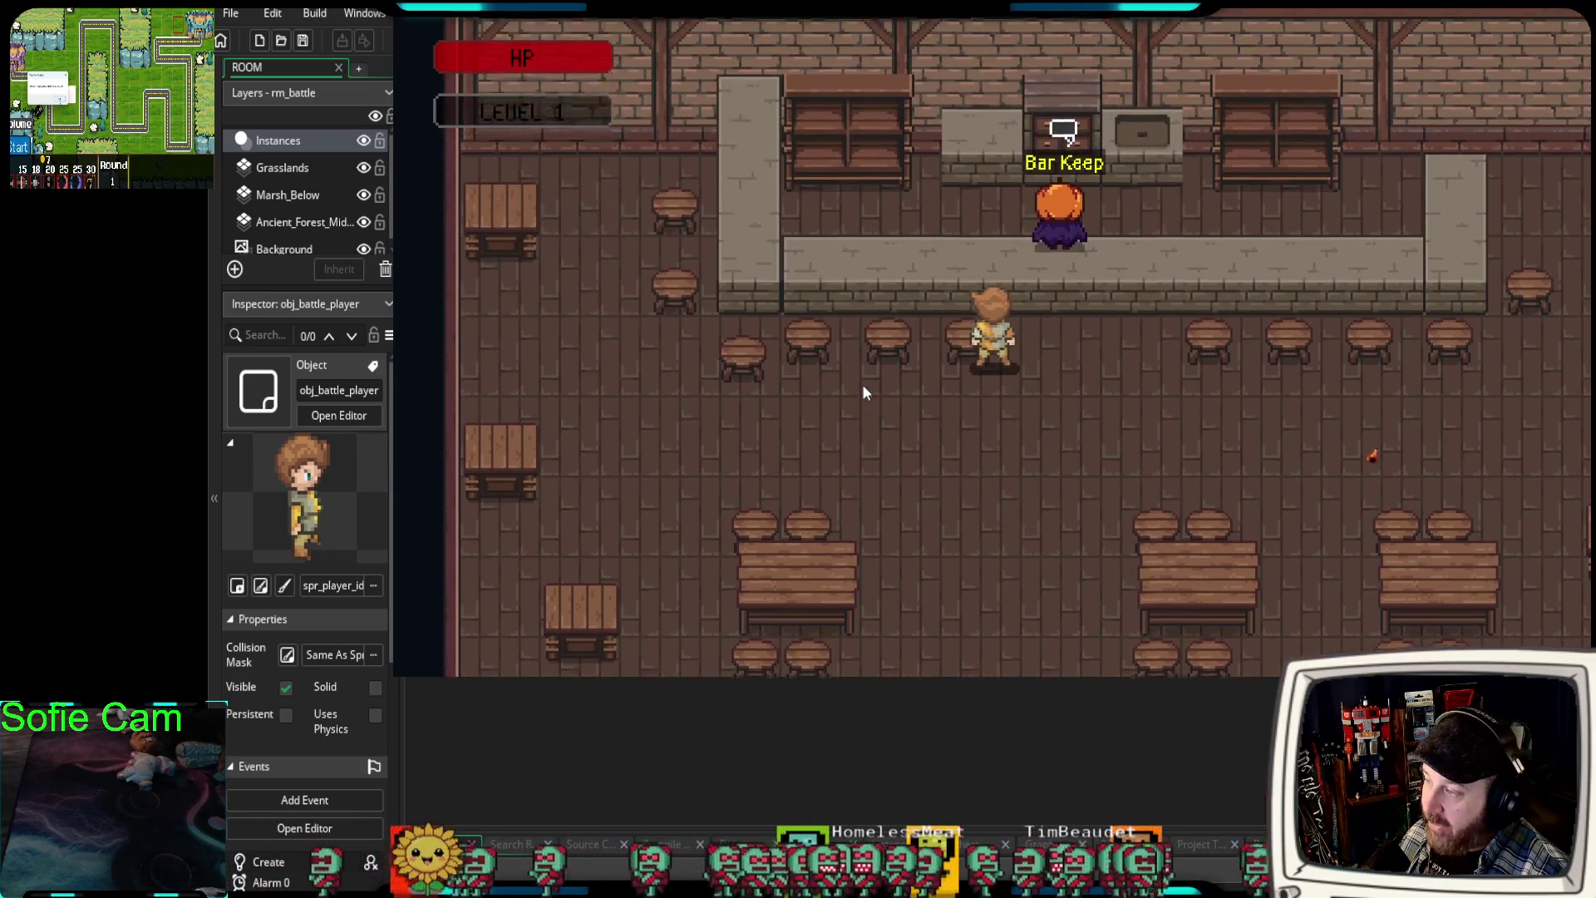
{"action": "key", "text": "Down"}
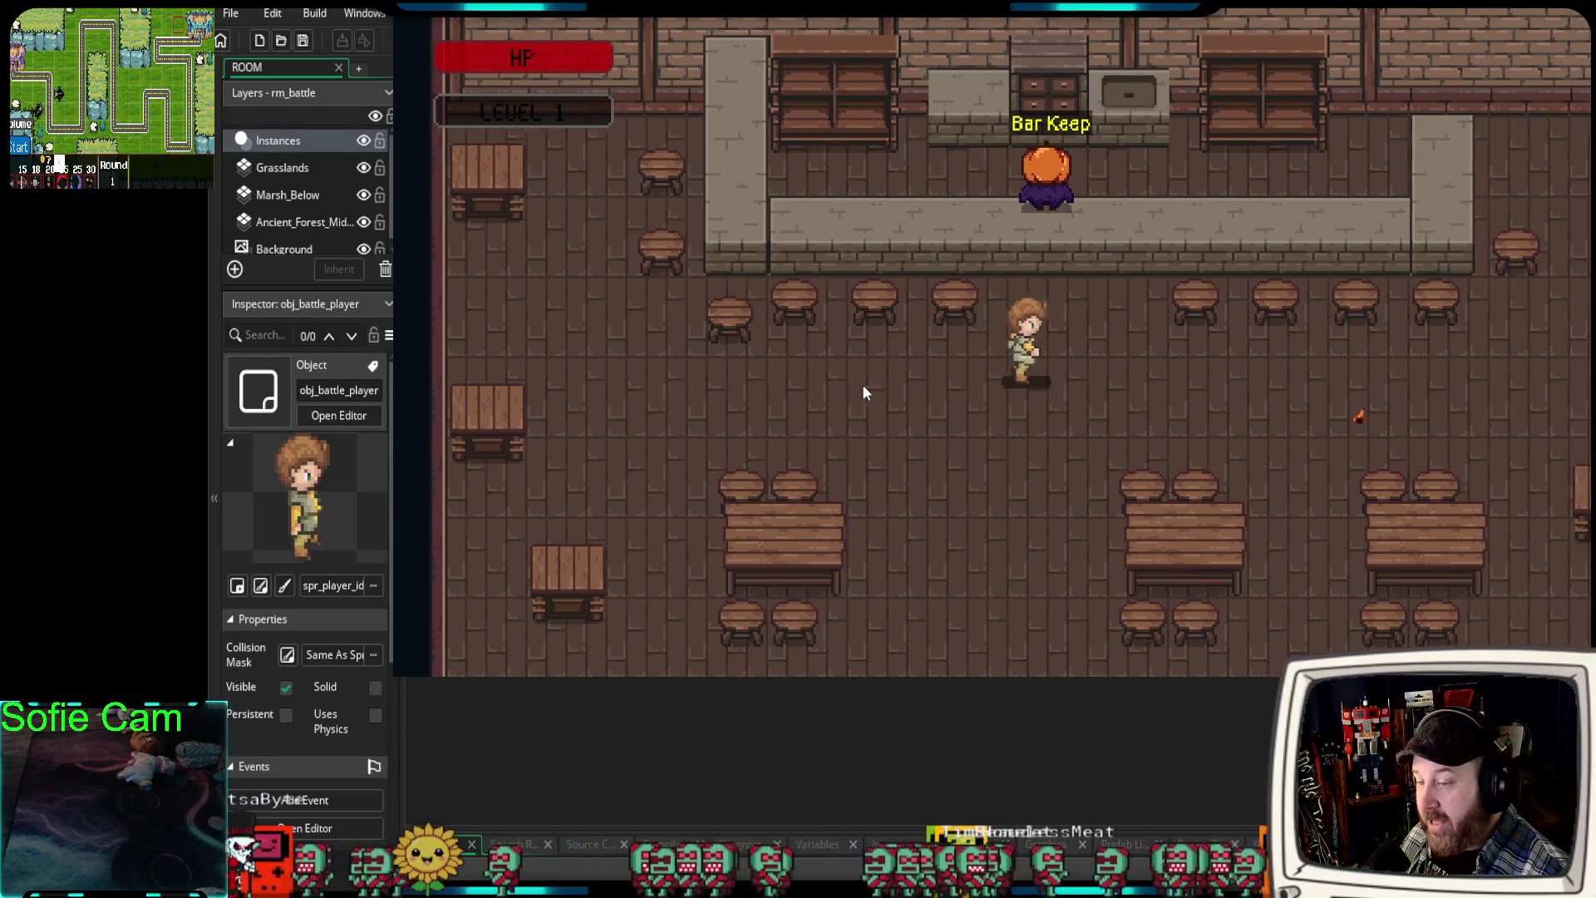
{"action": "key", "text": "Up"}
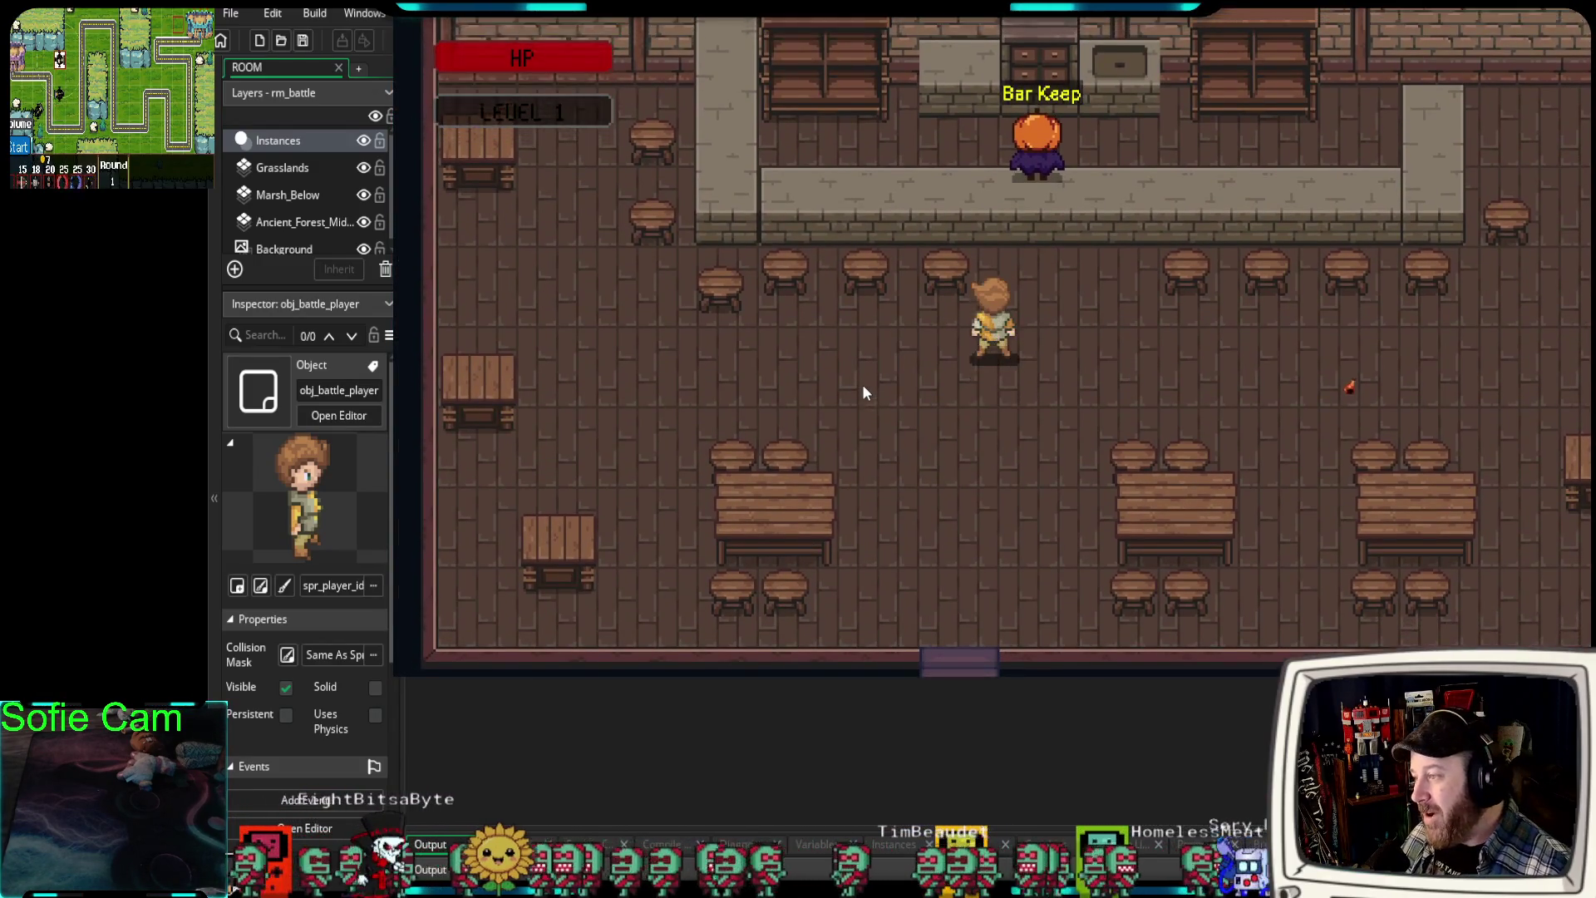
{"action": "key", "text": "Down"}
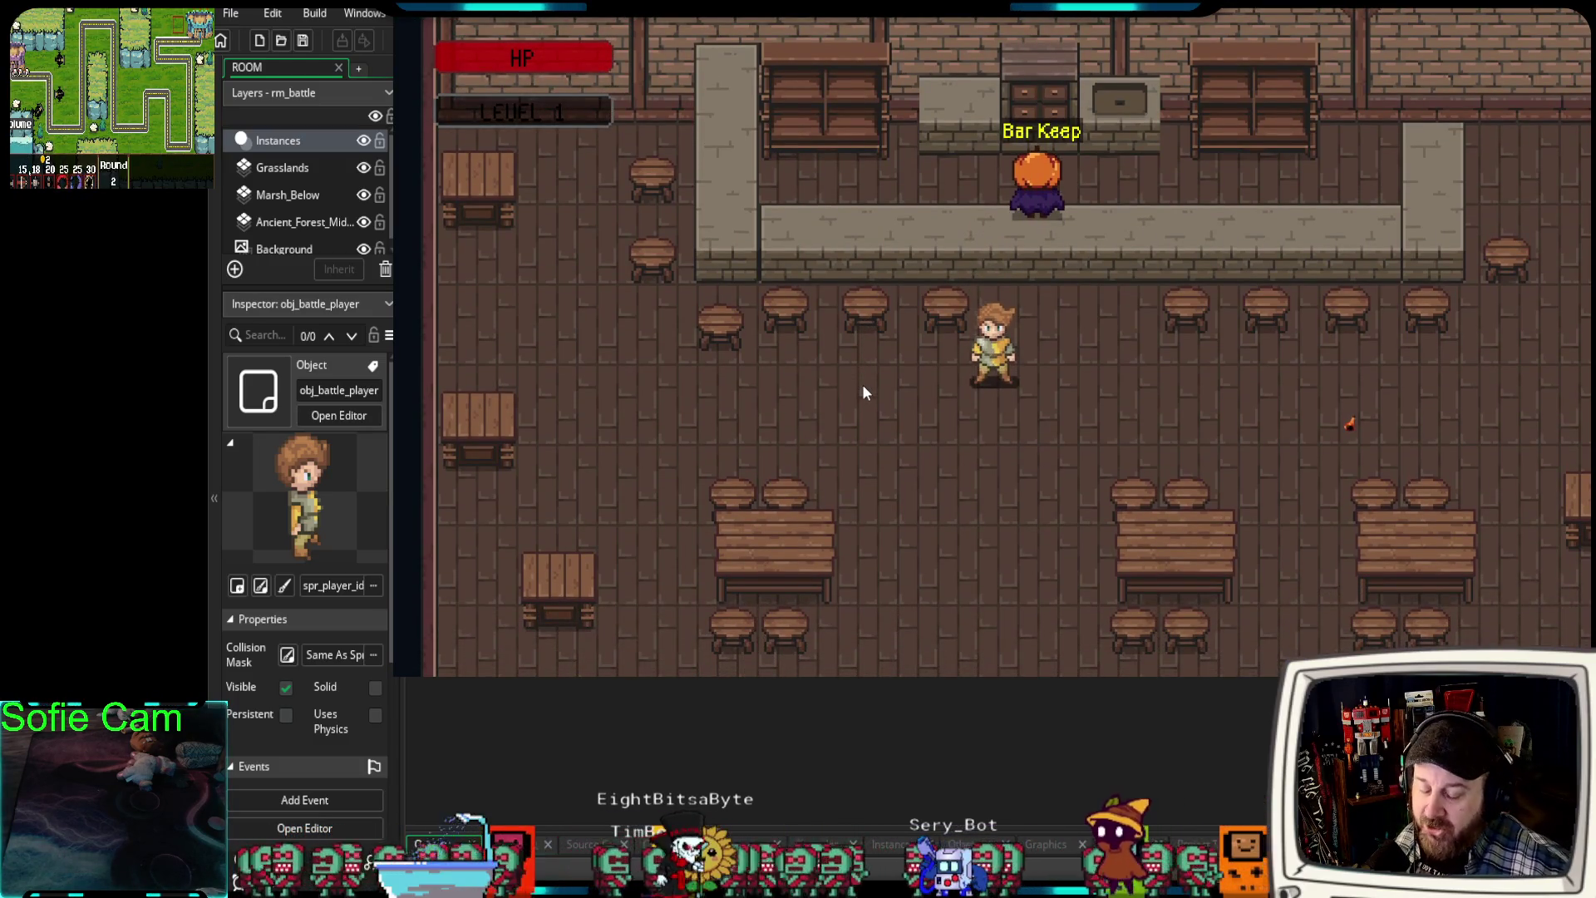
{"action": "key", "text": "Up"}
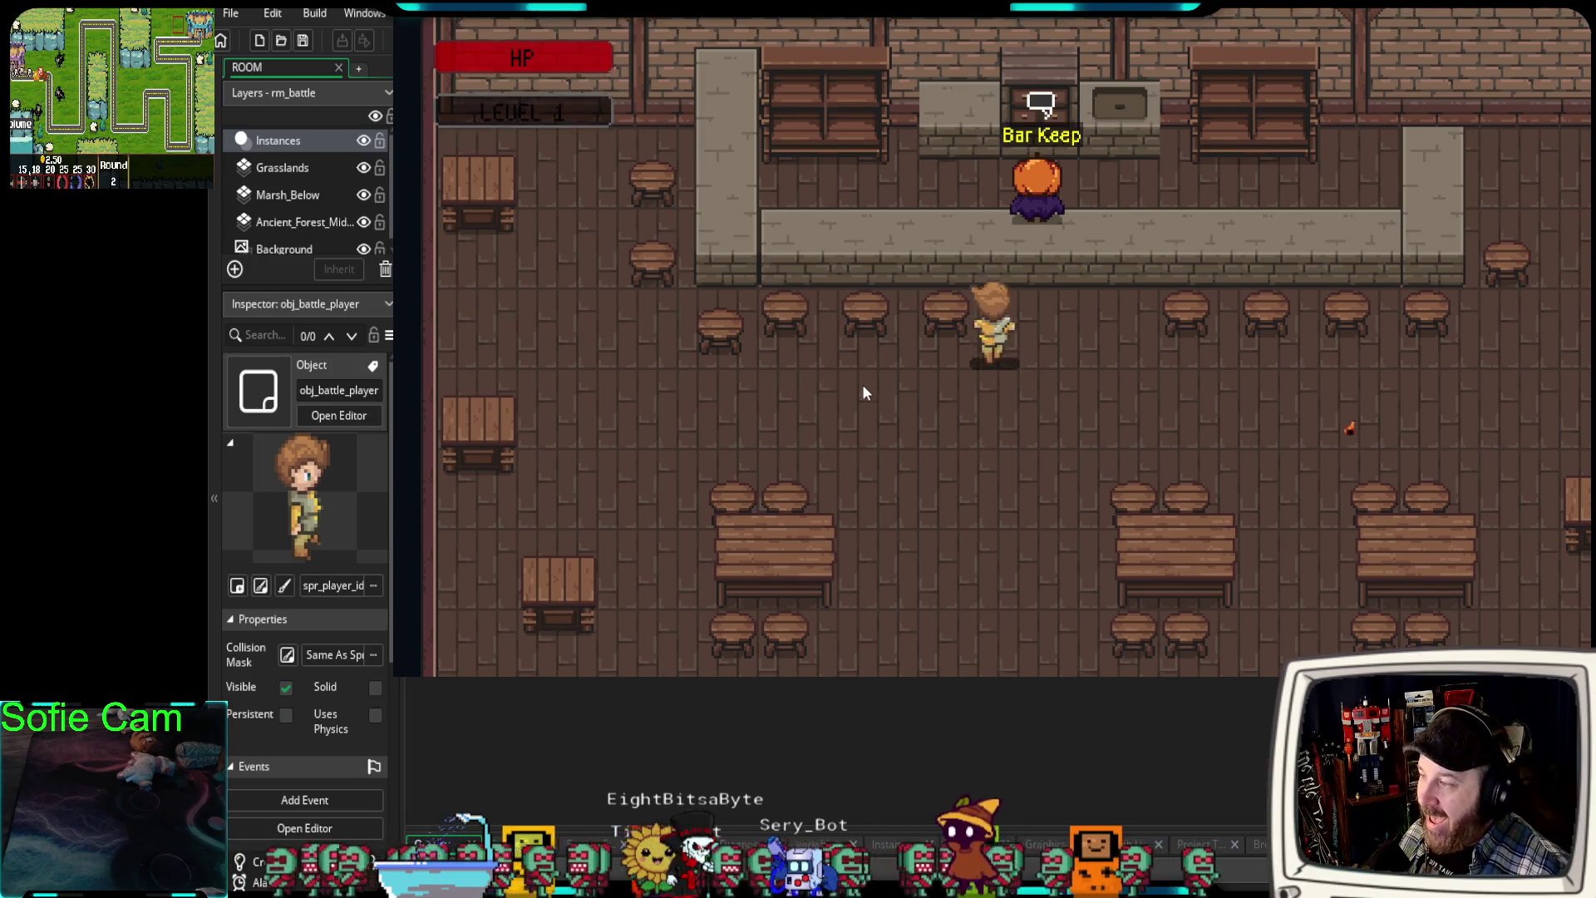
{"action": "key", "text": "Down"}
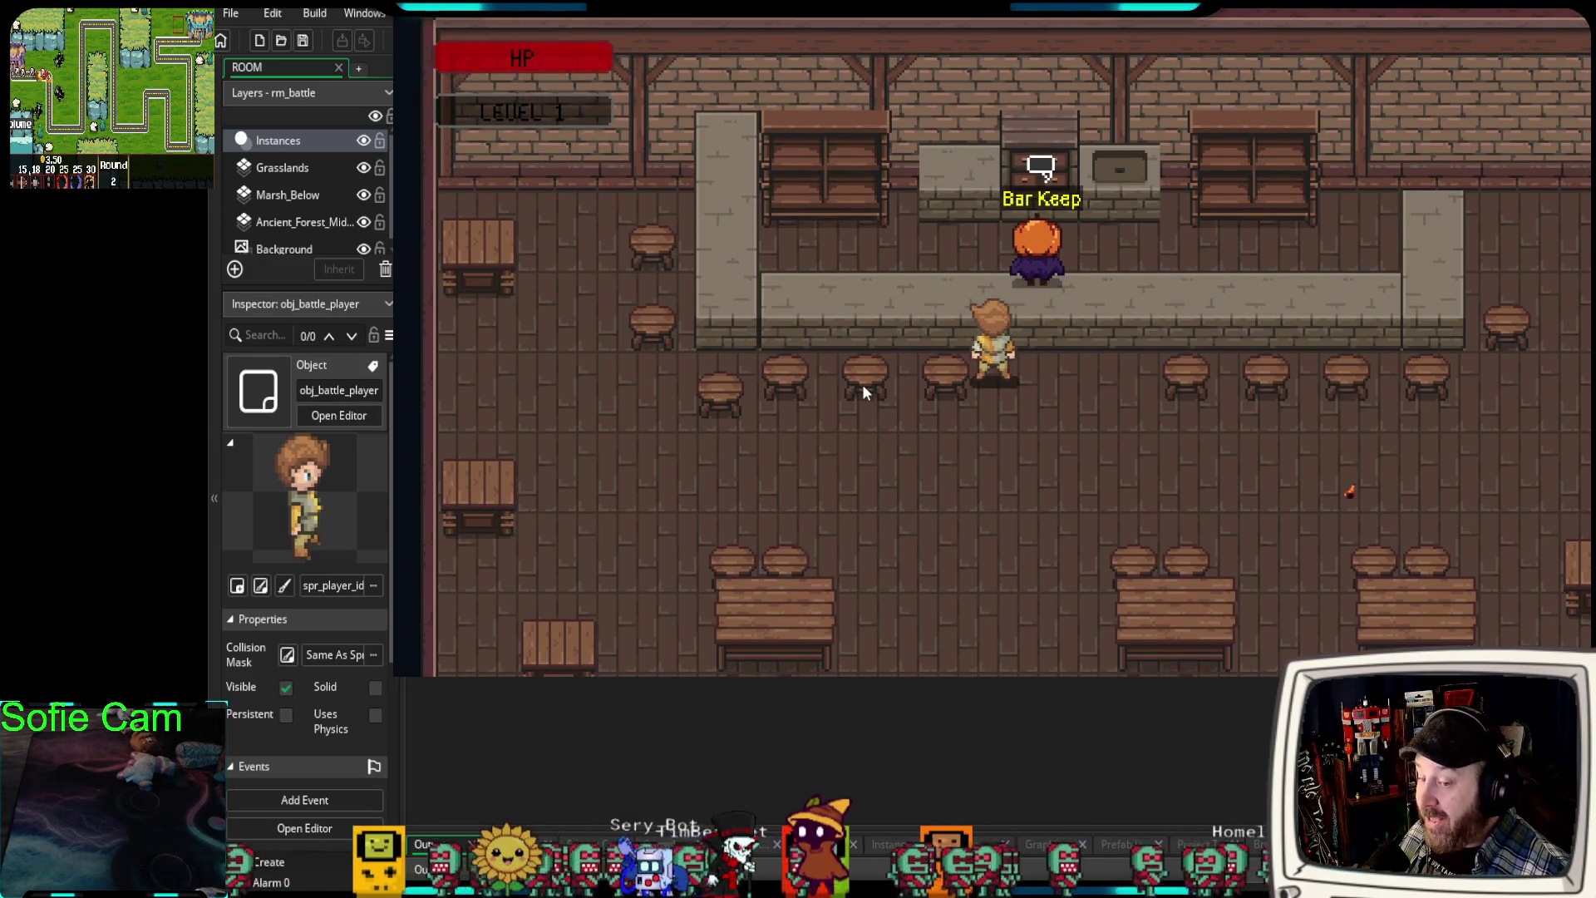
{"action": "key", "text": "Up"}
{"action": "key", "text": "Down"}
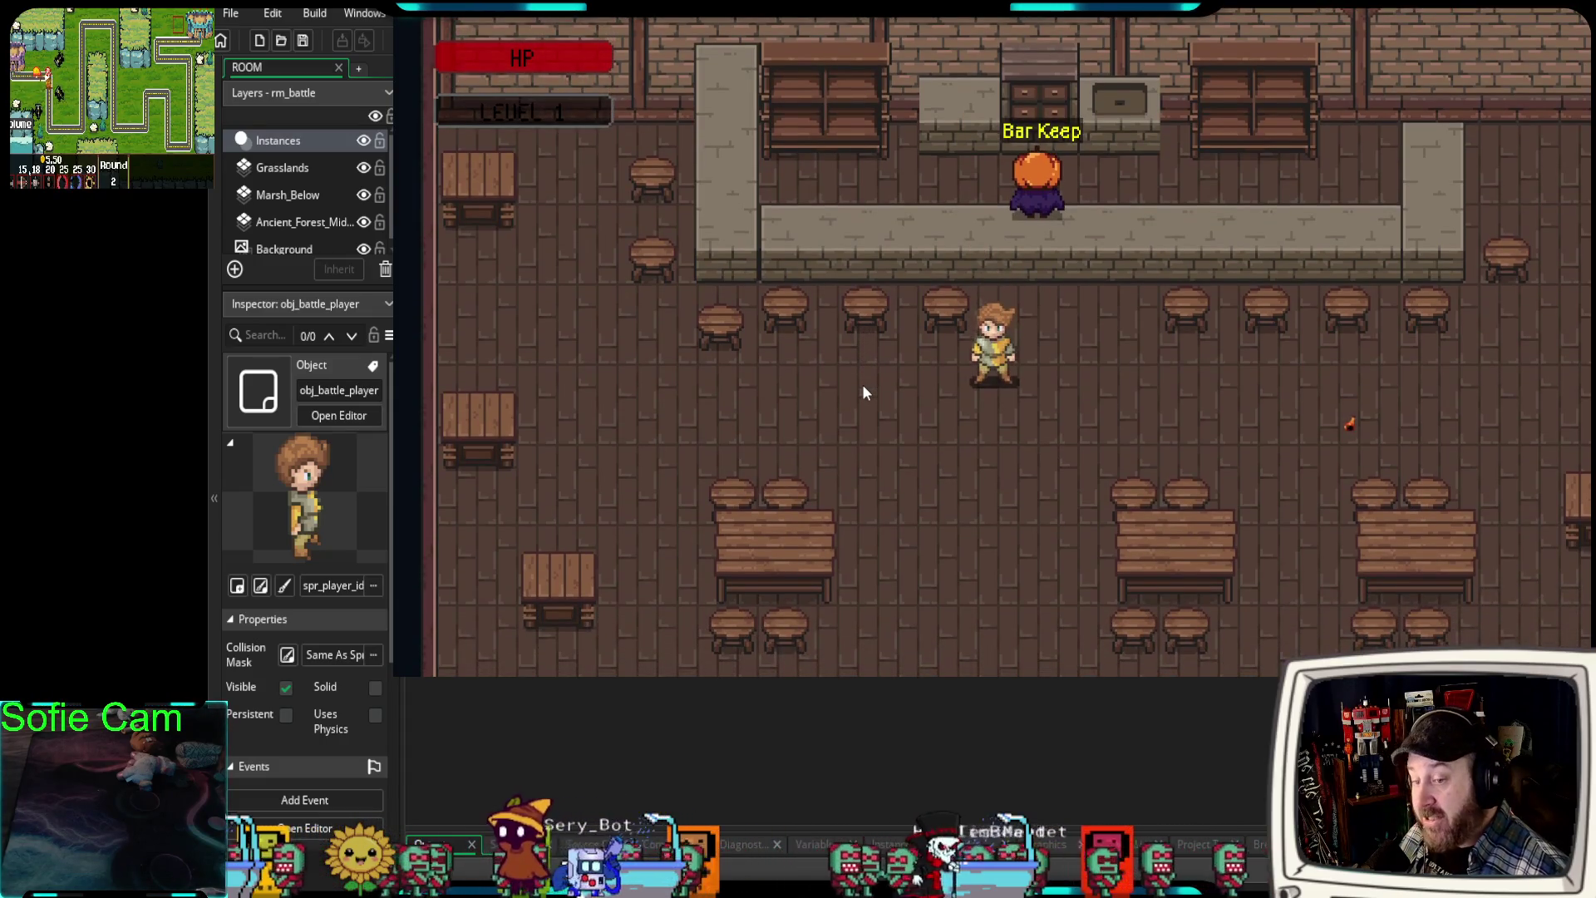
{"action": "key", "text": "Right"}
{"action": "key", "text": "Down"}
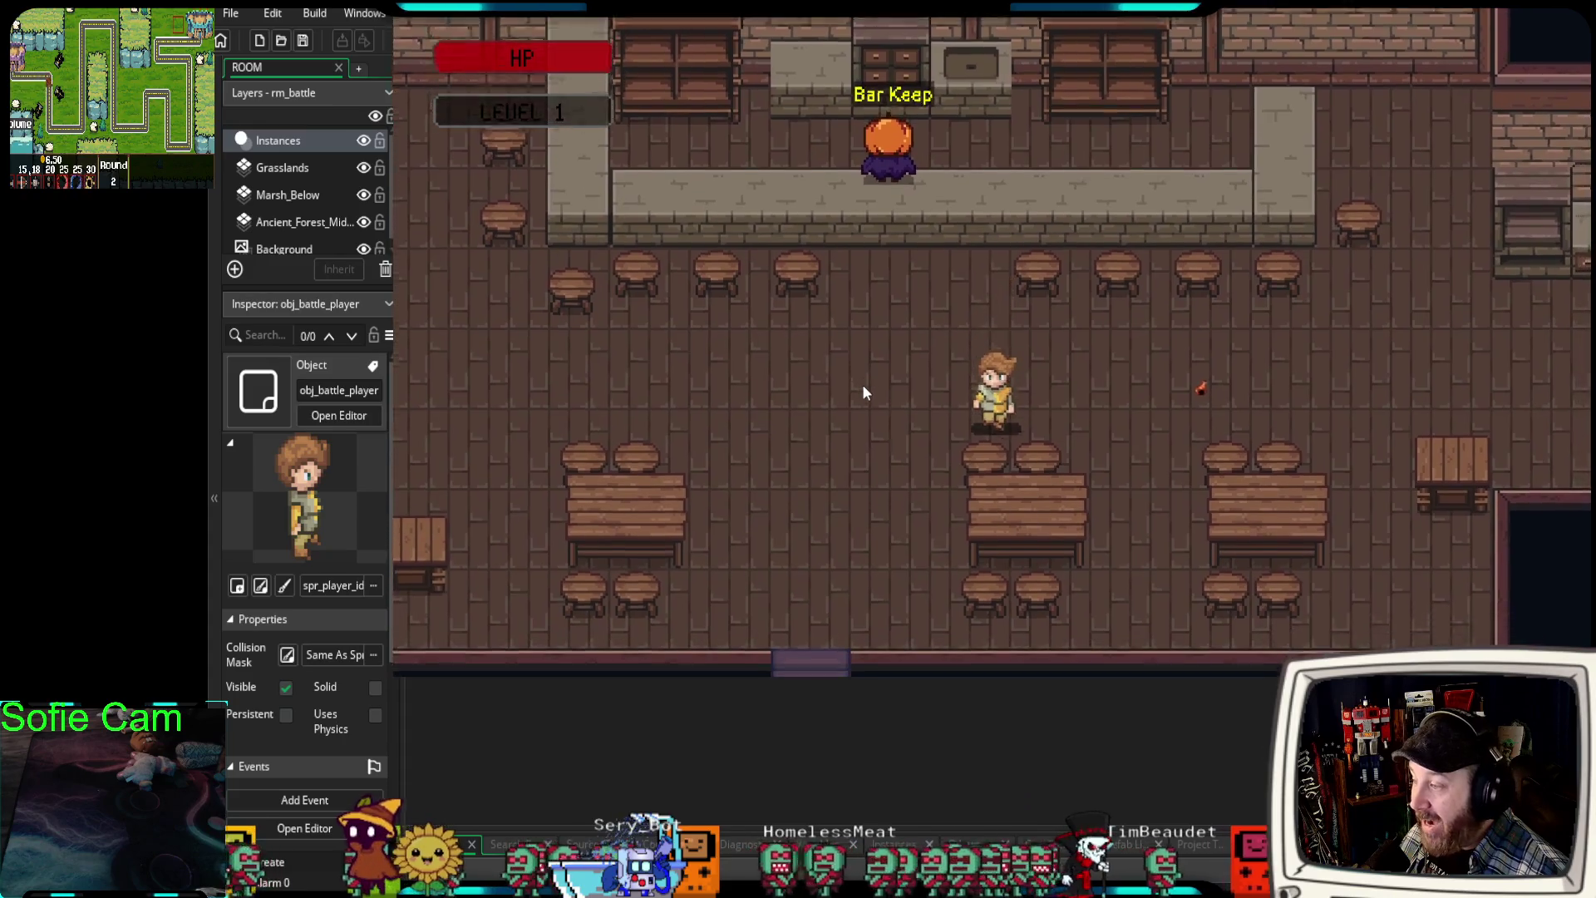
{"action": "key", "text": "Left"}
{"action": "key", "text": "Up"}
{"action": "key", "text": "Down"}
{"action": "key", "text": "Up"}
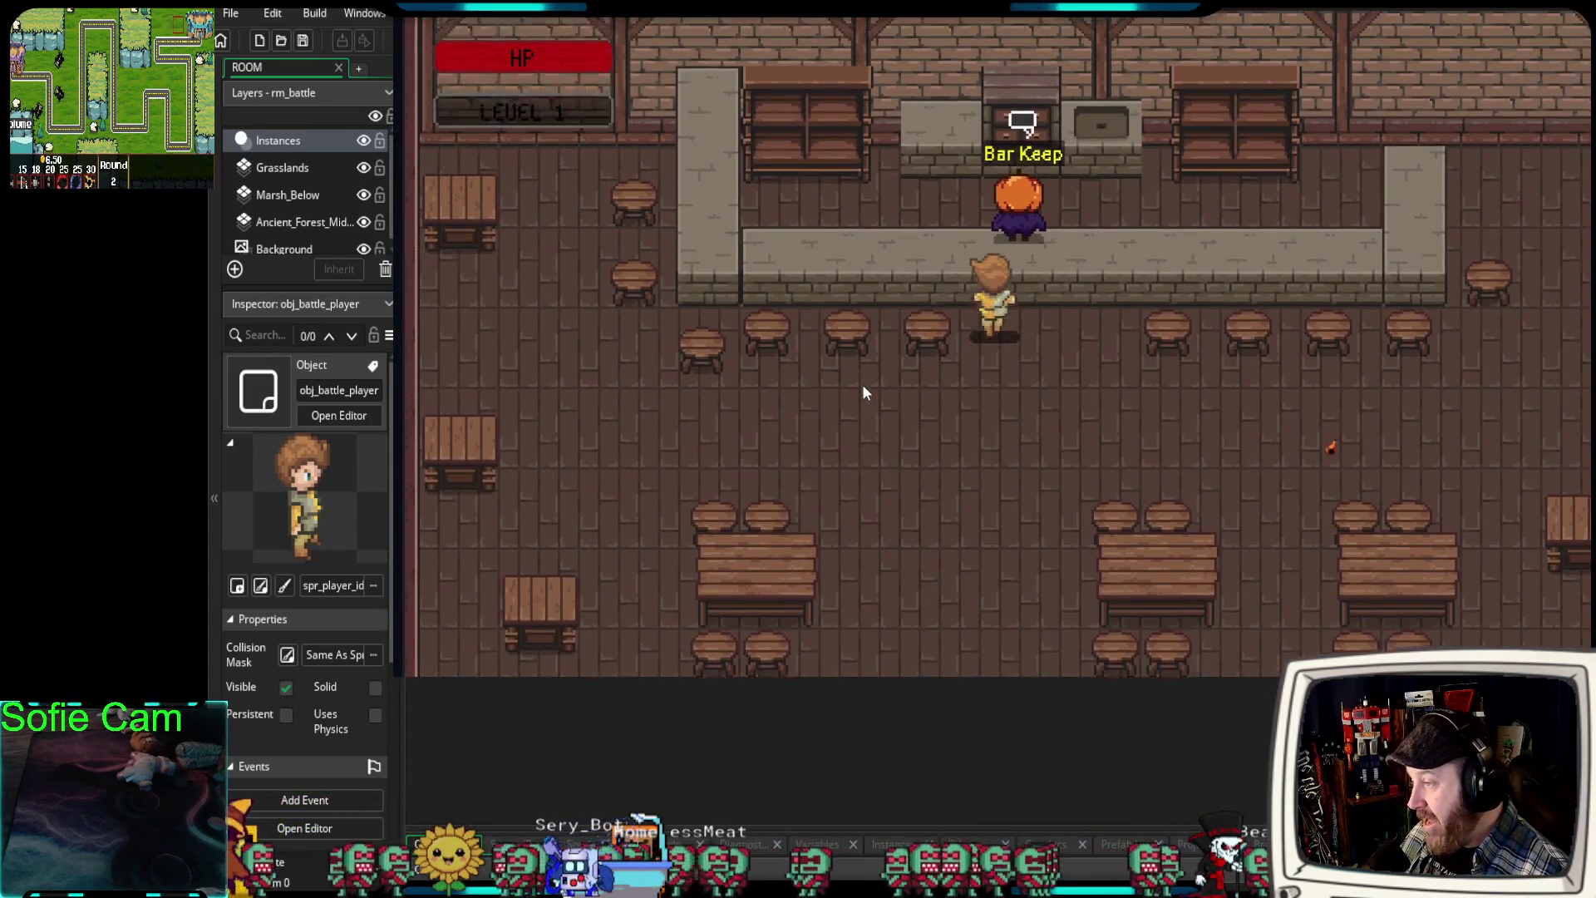
- Open the Bar Keep's shop, close it, then toggle the equipment and inventory screen
{"action": "key", "text": "e"}
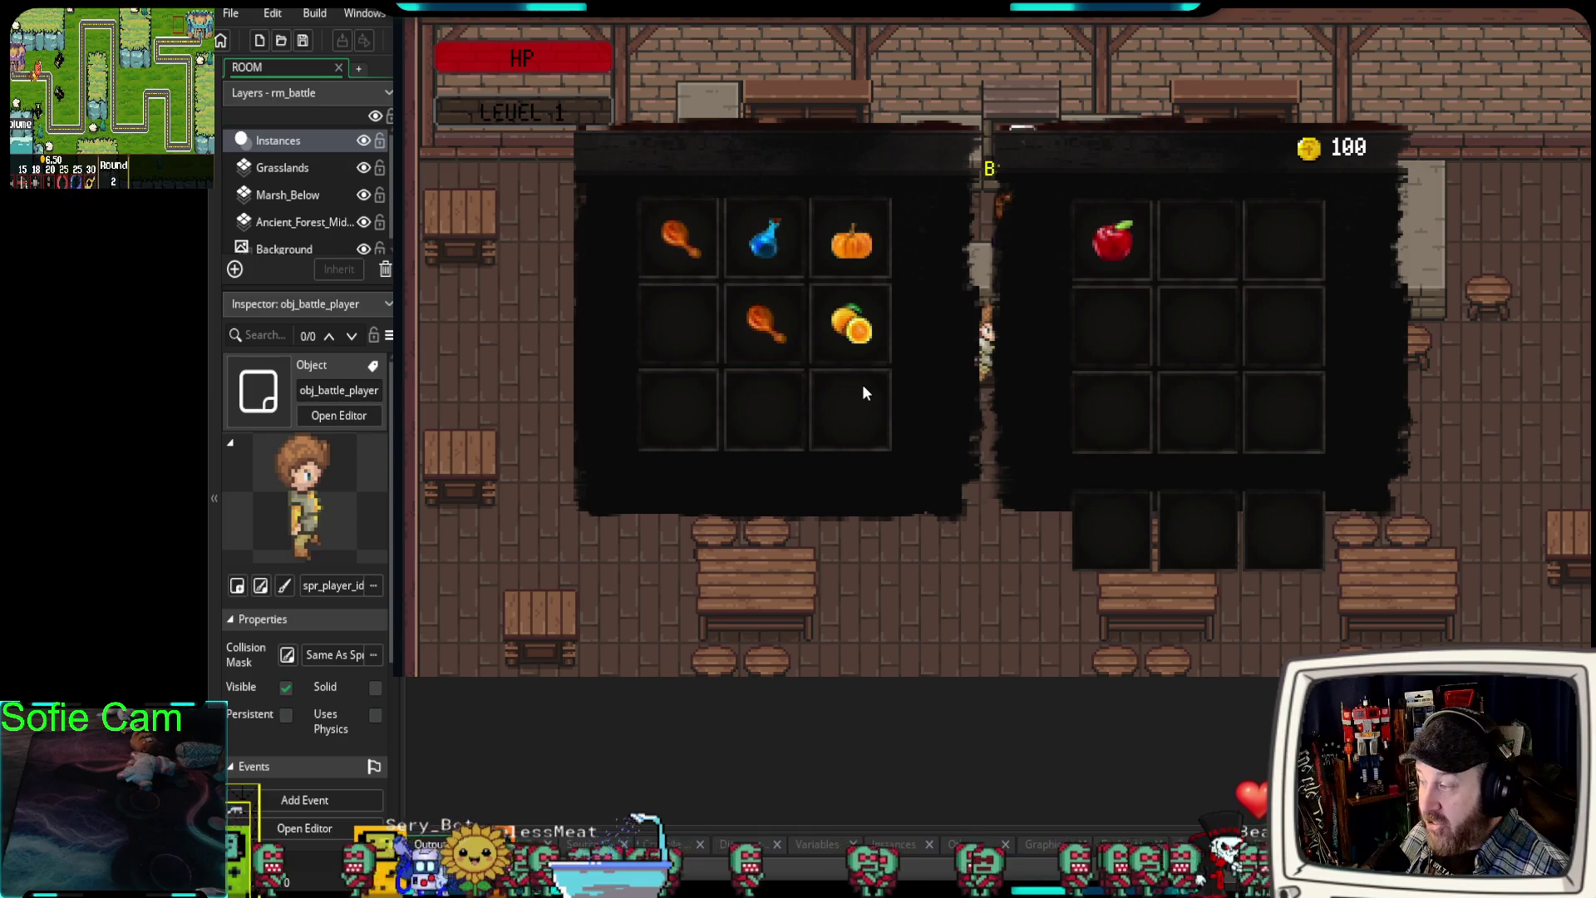
{"action": "mouse_move", "coordinate": [863, 342]}
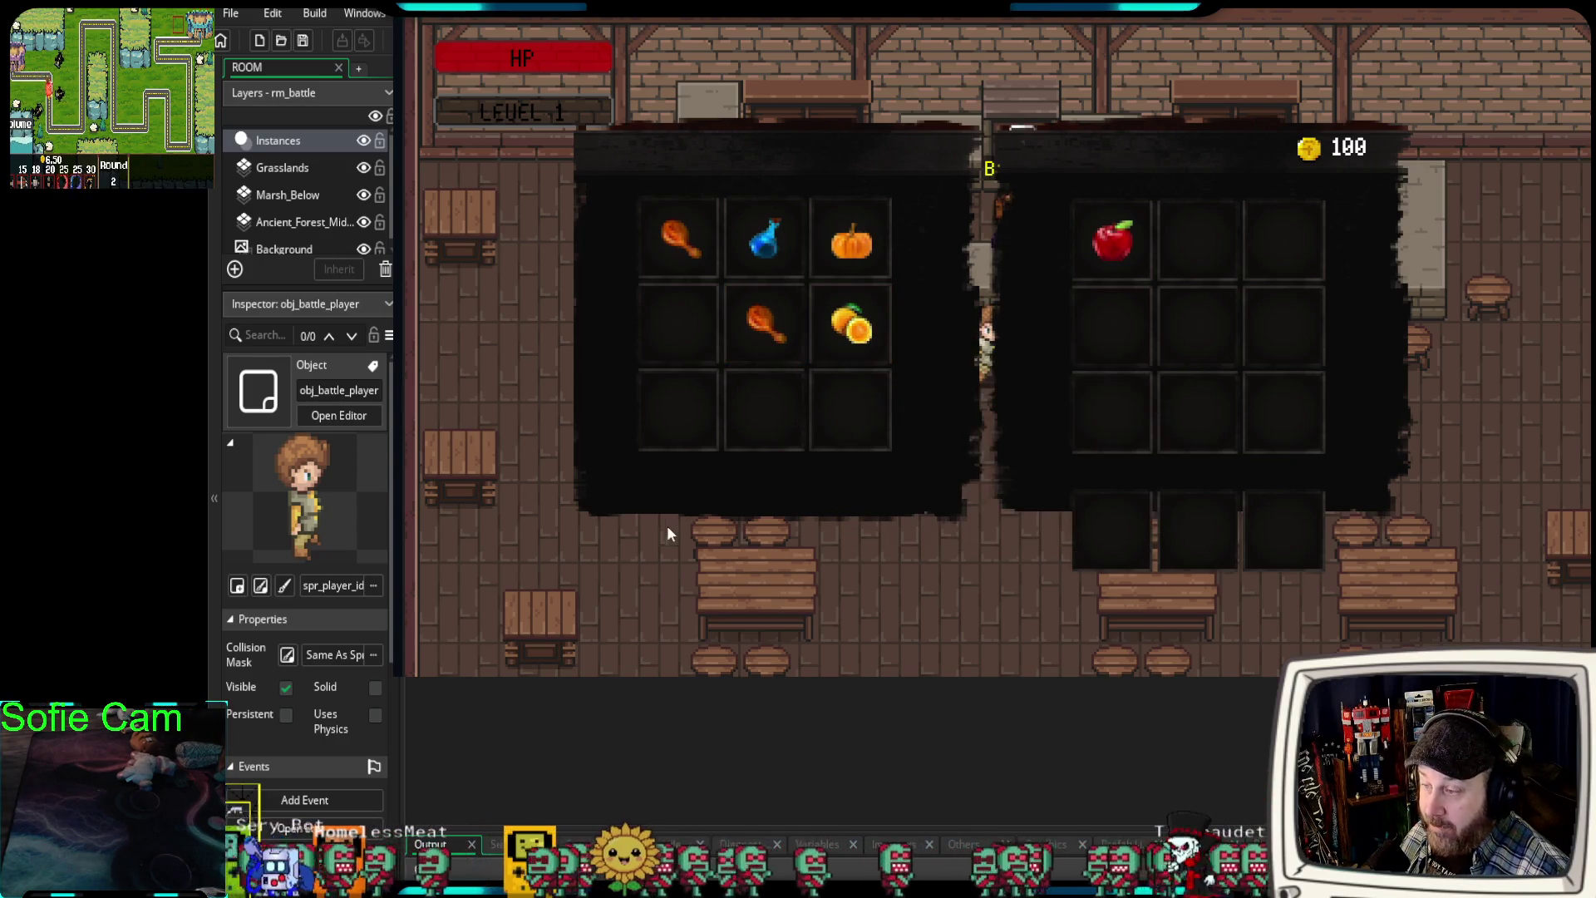
{"action": "key", "text": "Escape"}
{"action": "key", "text": "Down"}
{"action": "key", "text": "i"}
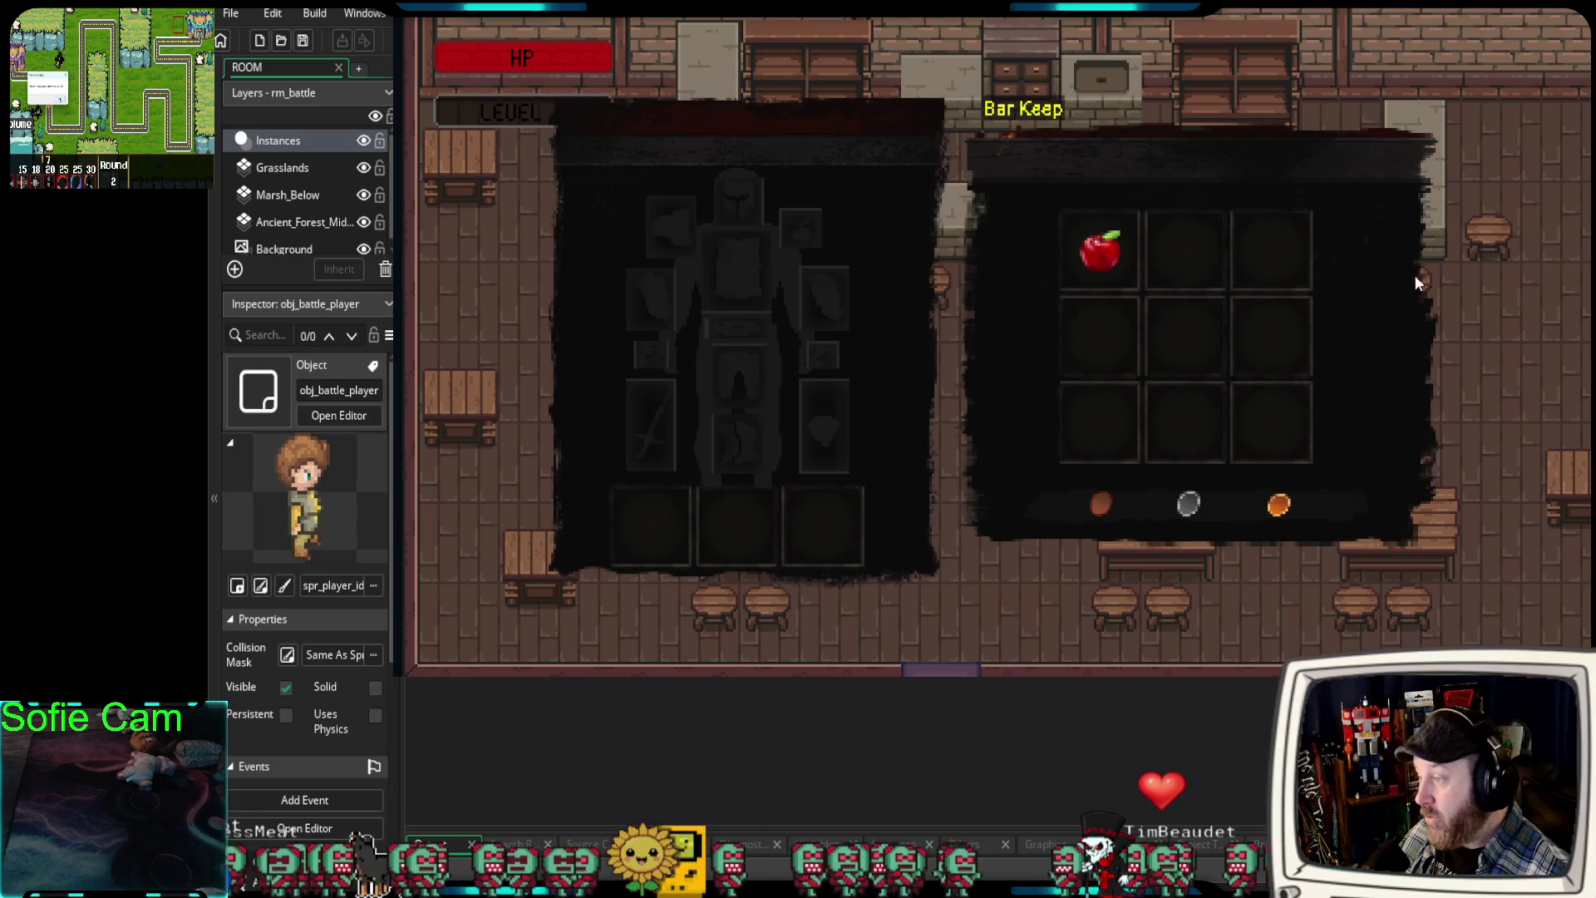
{"action": "key", "text": "i"}
- Leave the tavern and walk up the path past the building into the village
{"action": "key", "text": "Down"}
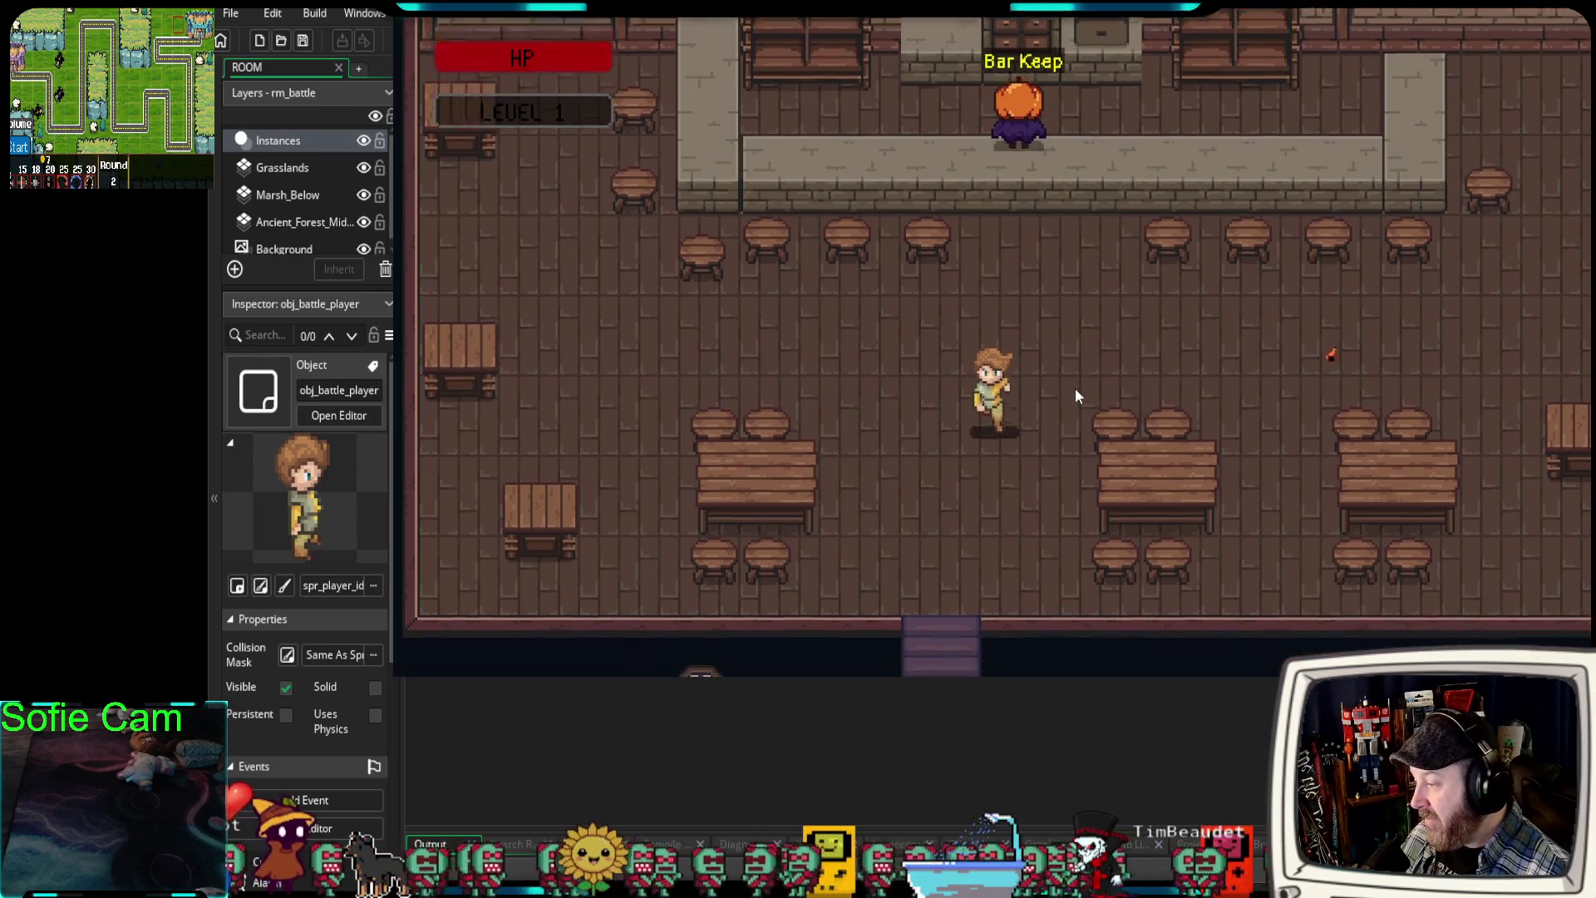
{"action": "key", "text": "Down"}
{"action": "key", "text": "e"}
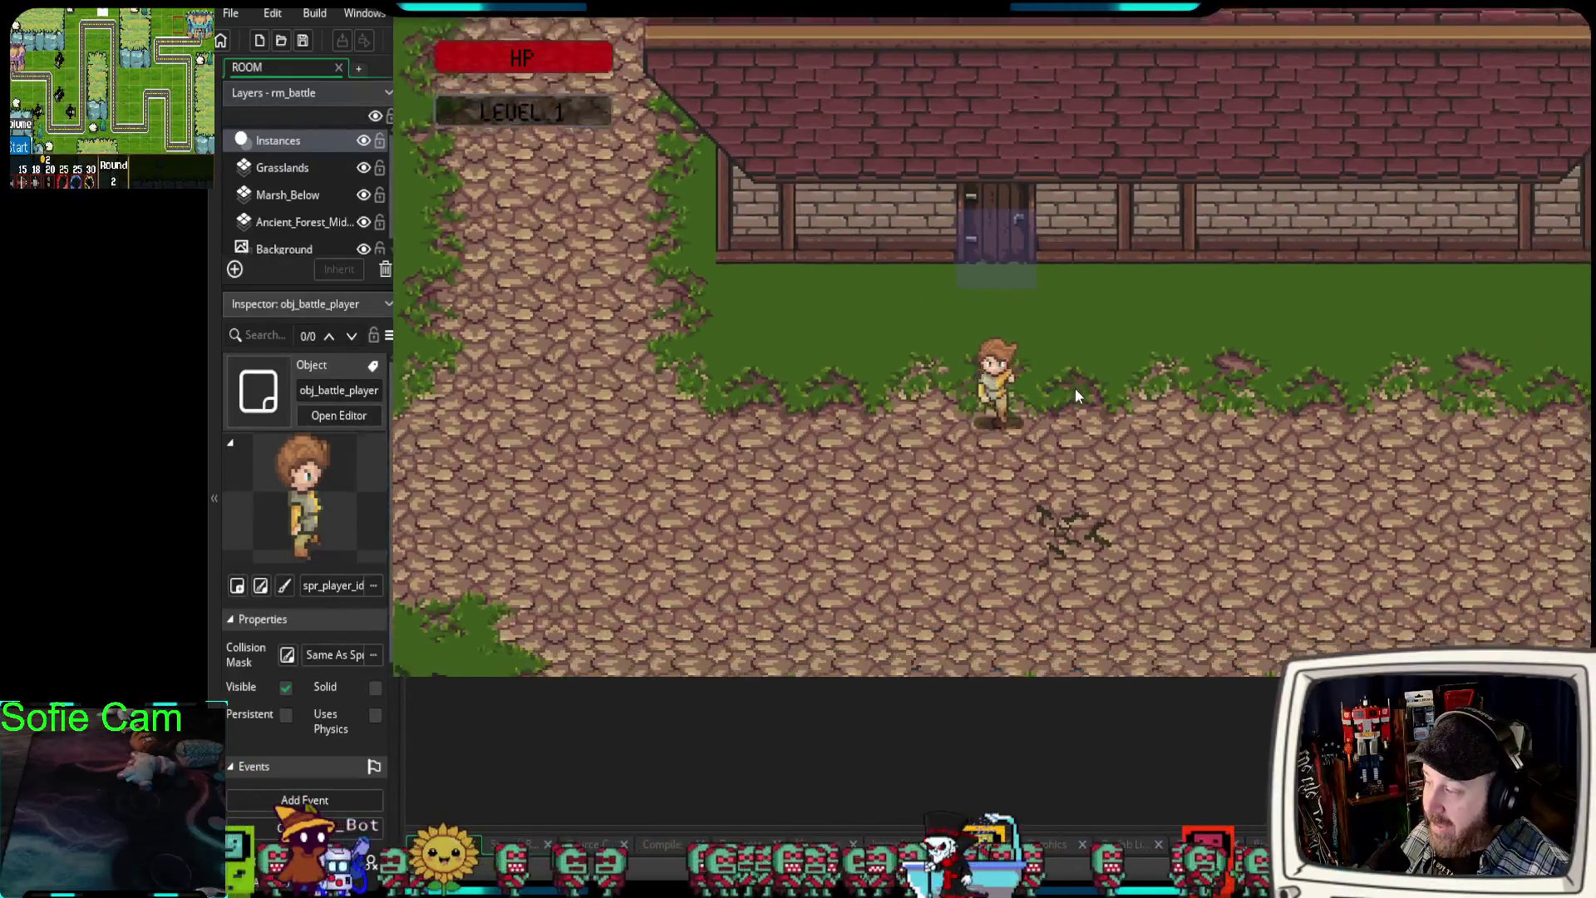
{"action": "key", "text": "Left"}
{"action": "key", "text": "Up"}
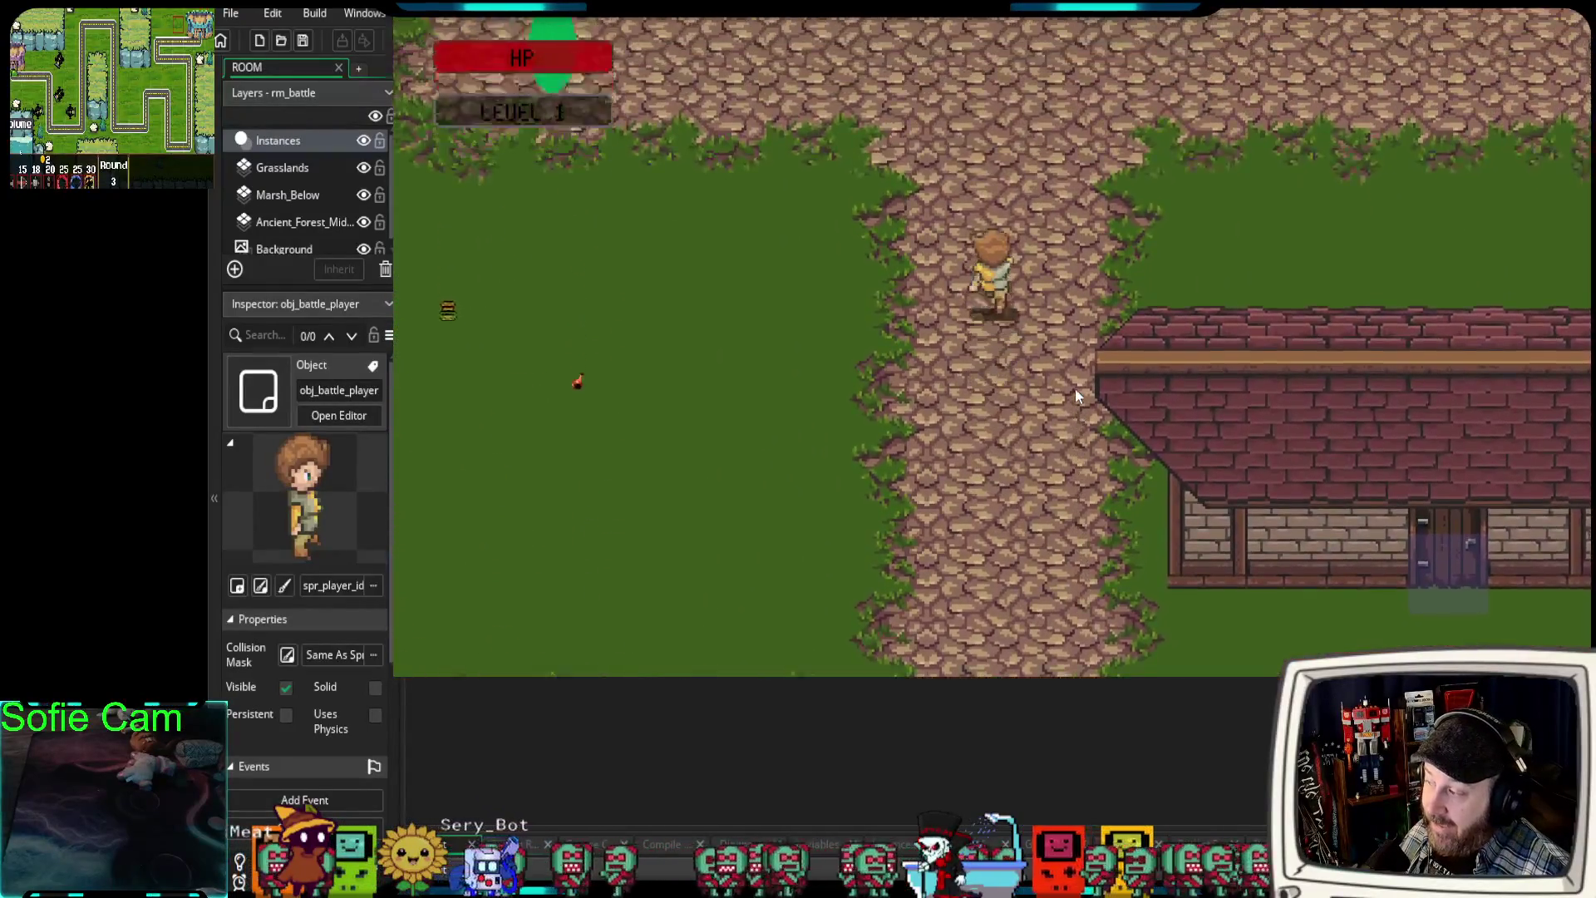
{"action": "key", "text": "Up"}
{"action": "key", "text": "Down"}
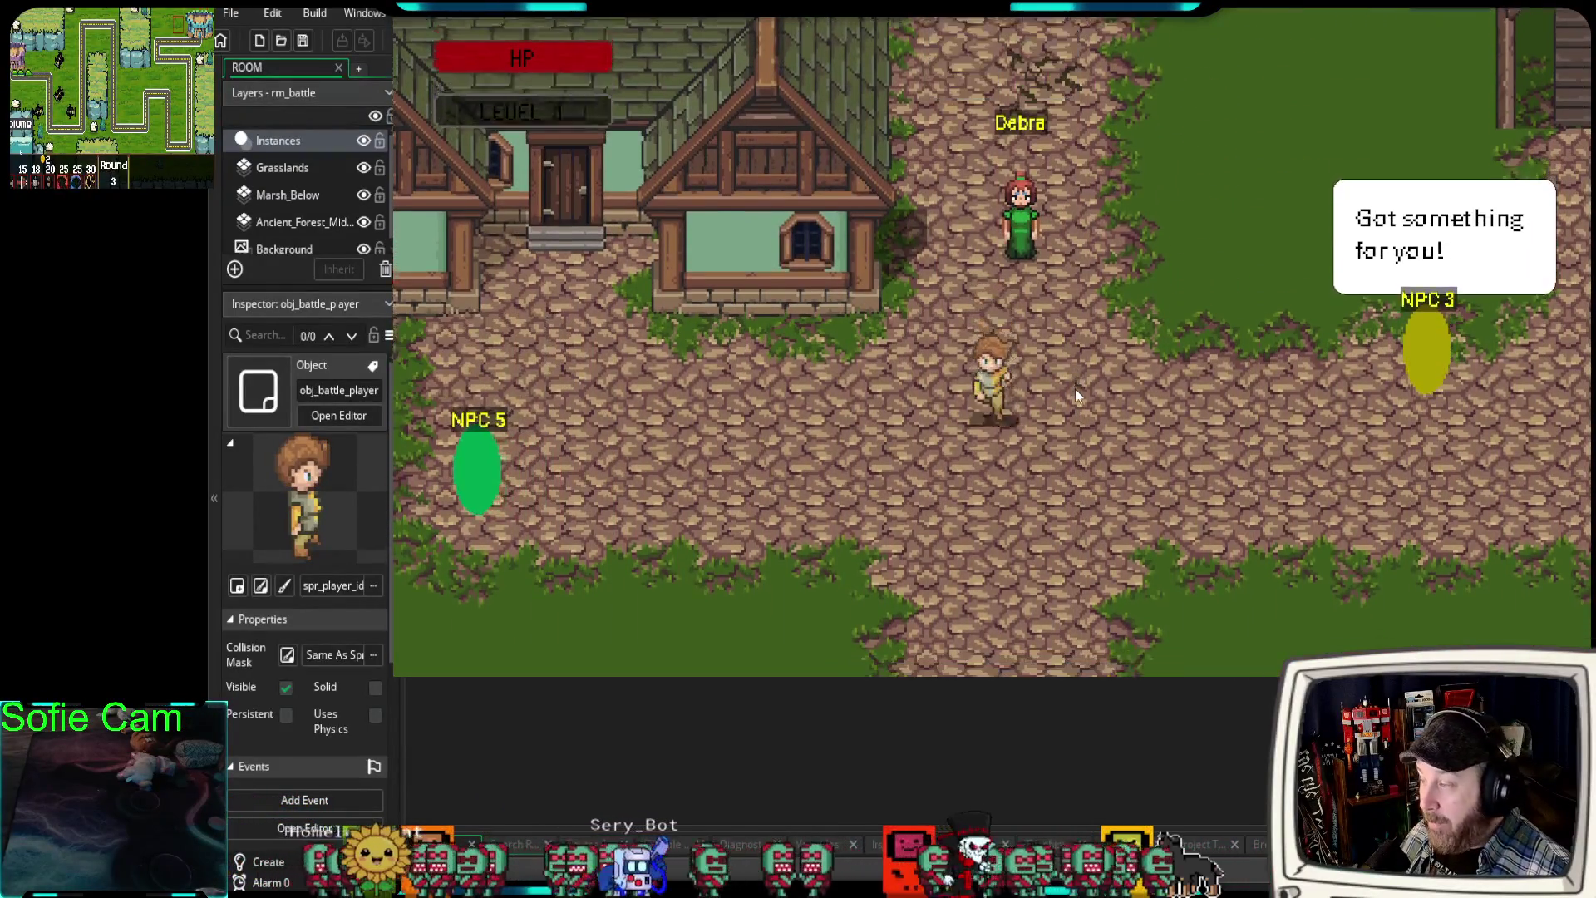
- Walk the player around the village NPCs toward NPC 3
{"action": "key", "text": "Down"}
{"action": "key", "text": "Left"}
{"action": "key", "text": "Up"}
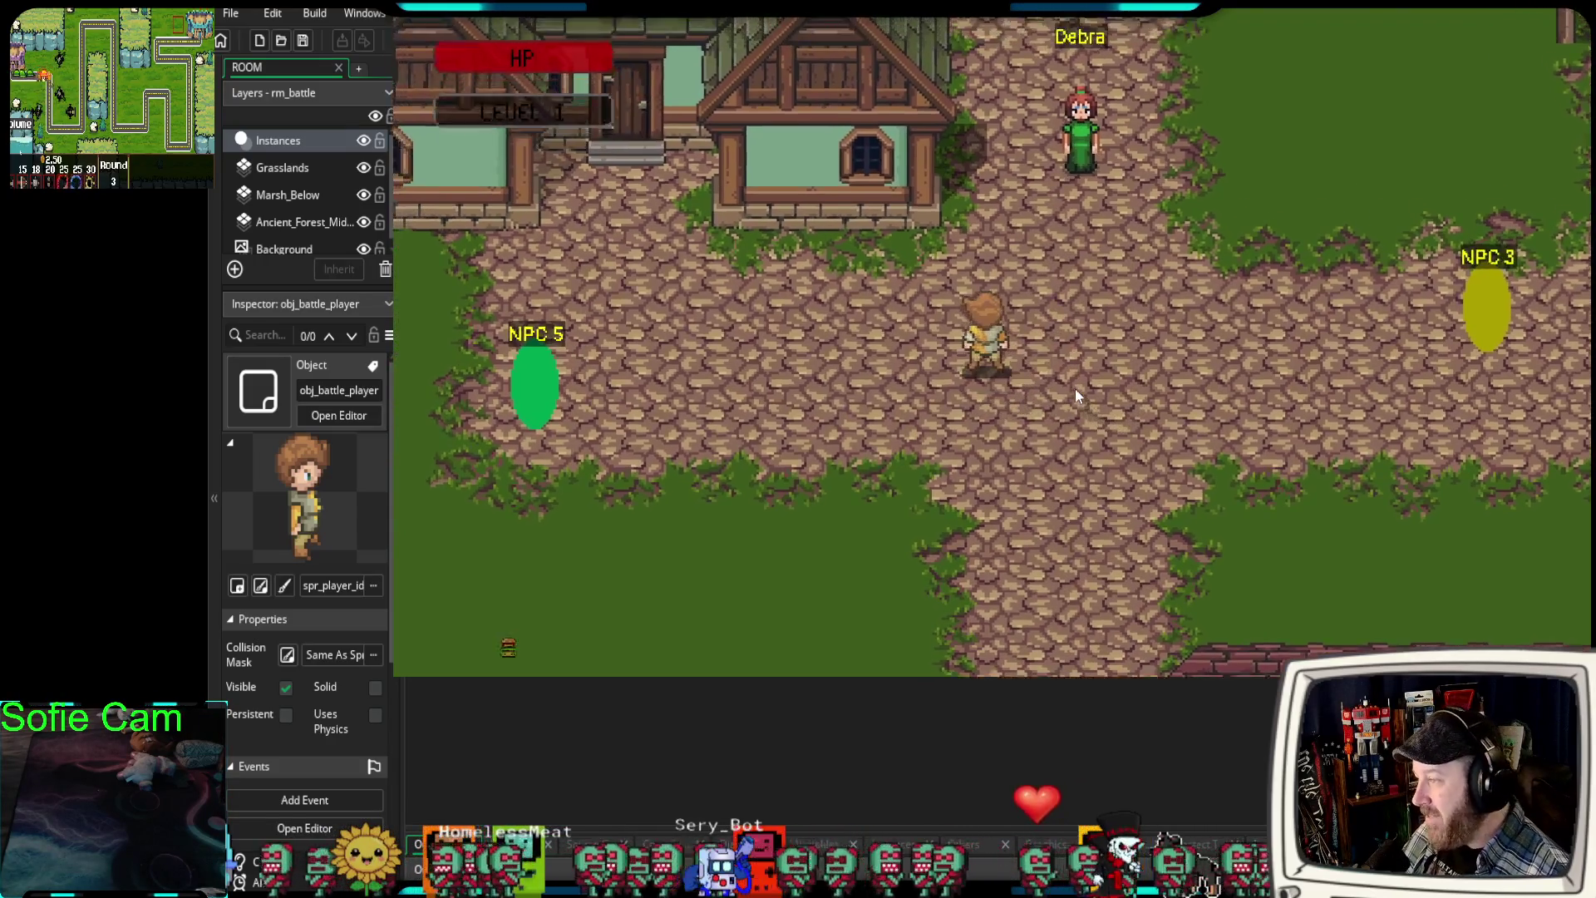
{"action": "key", "text": "Up"}
{"action": "key", "text": "Right"}
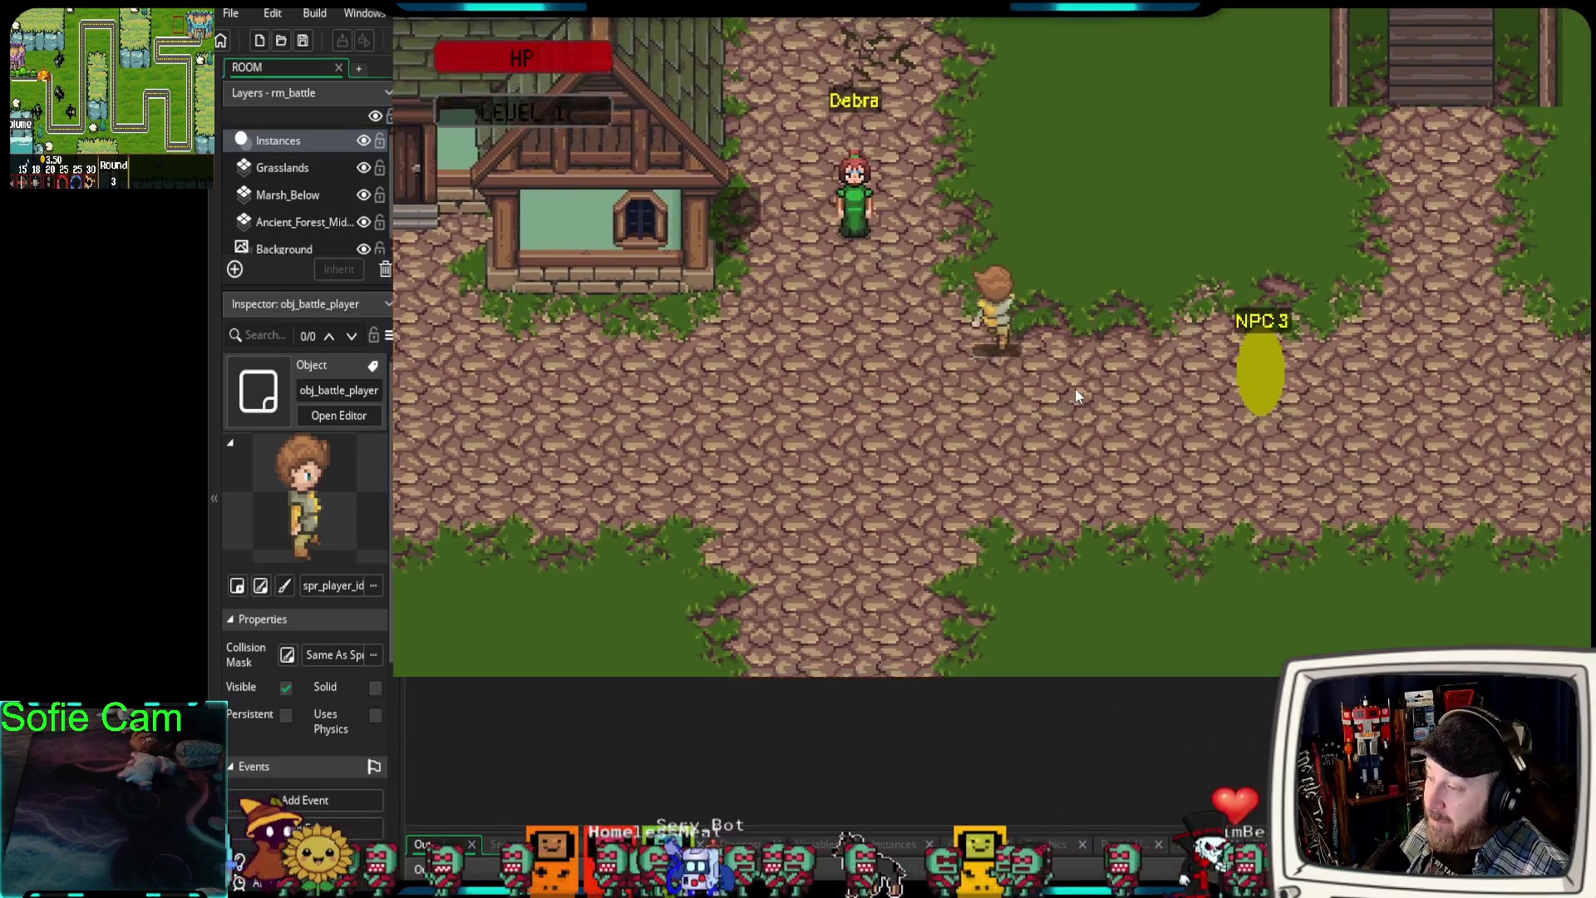
- Walk past NPC 4 and Debra down to the brick building where the Skeleton appears
{"action": "key", "text": "Up"}
{"action": "key", "text": "Right"}
{"action": "key", "text": "Down"}
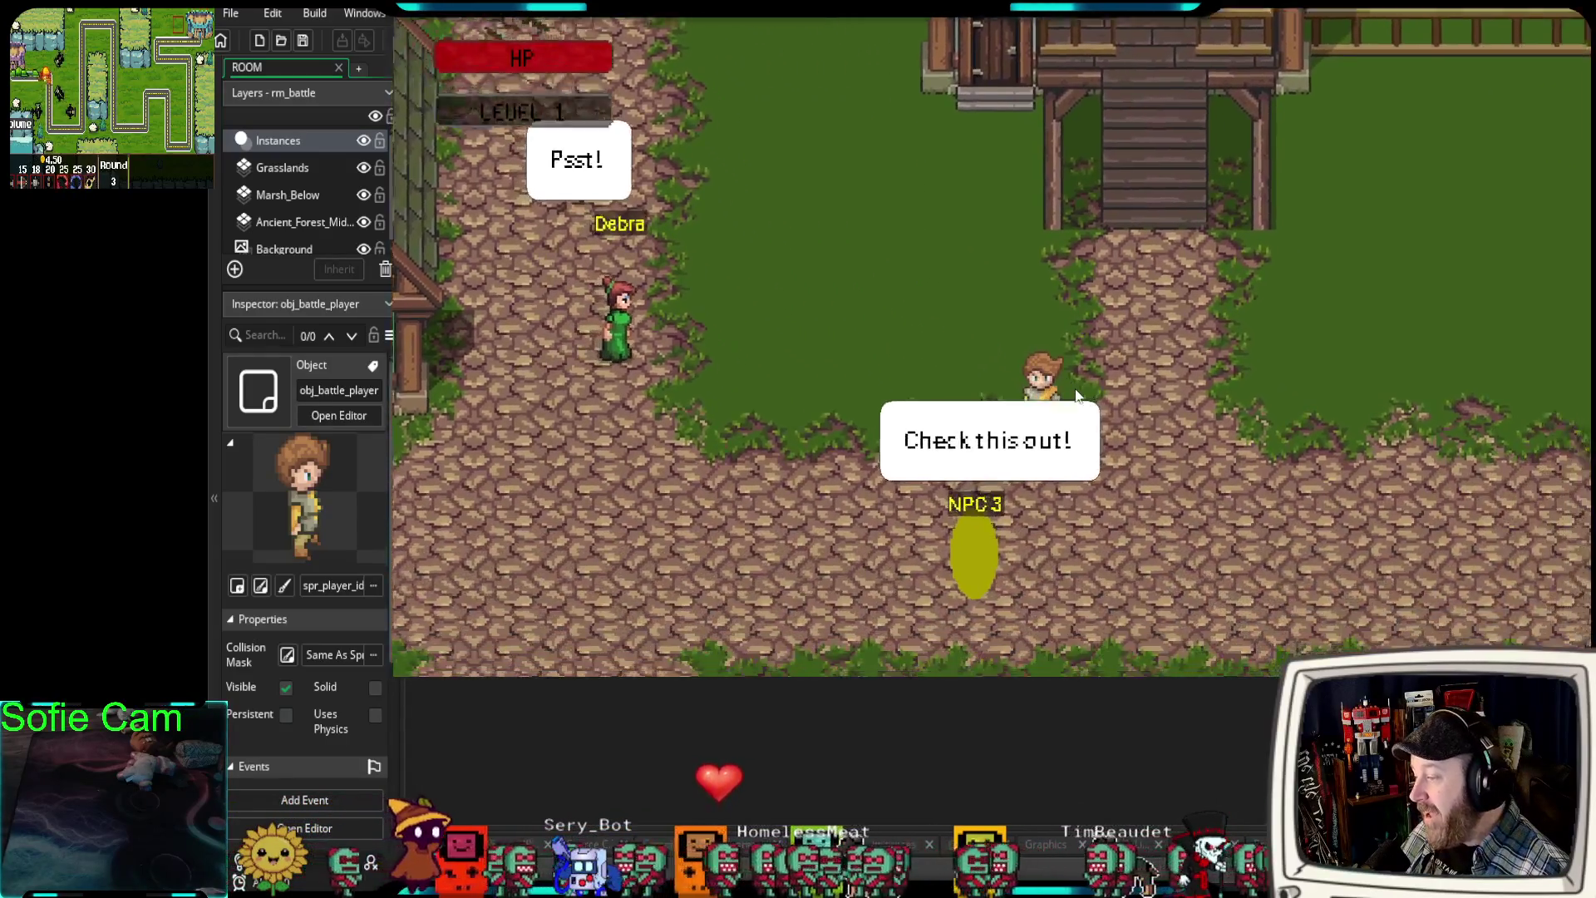
{"action": "key", "text": "Down"}
{"action": "key", "text": "Right"}
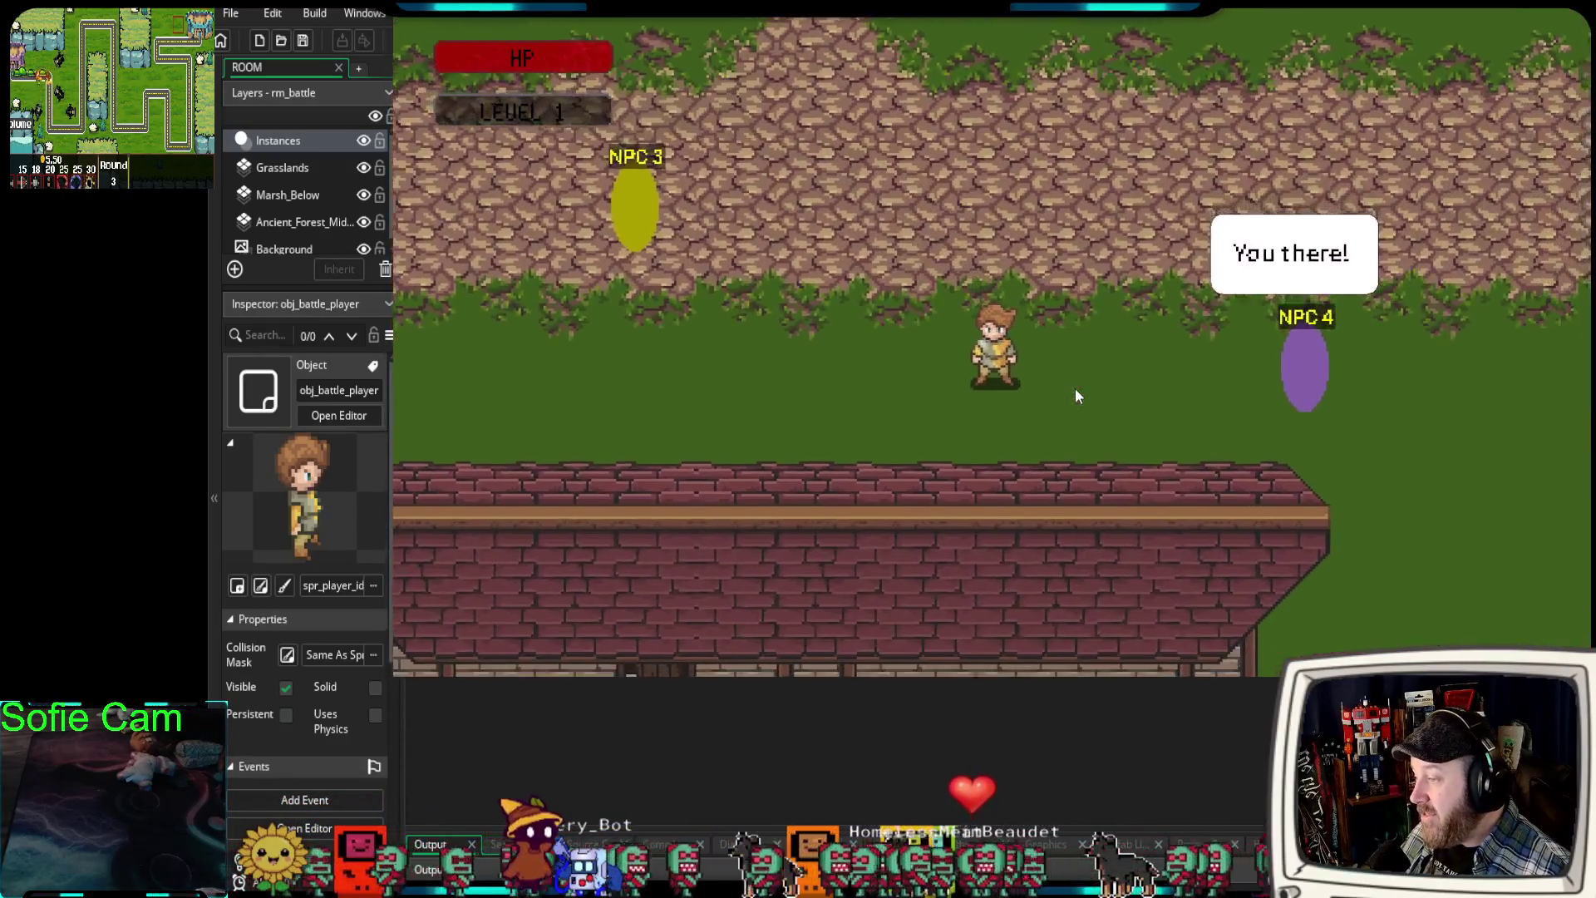
{"action": "key", "text": "Up"}
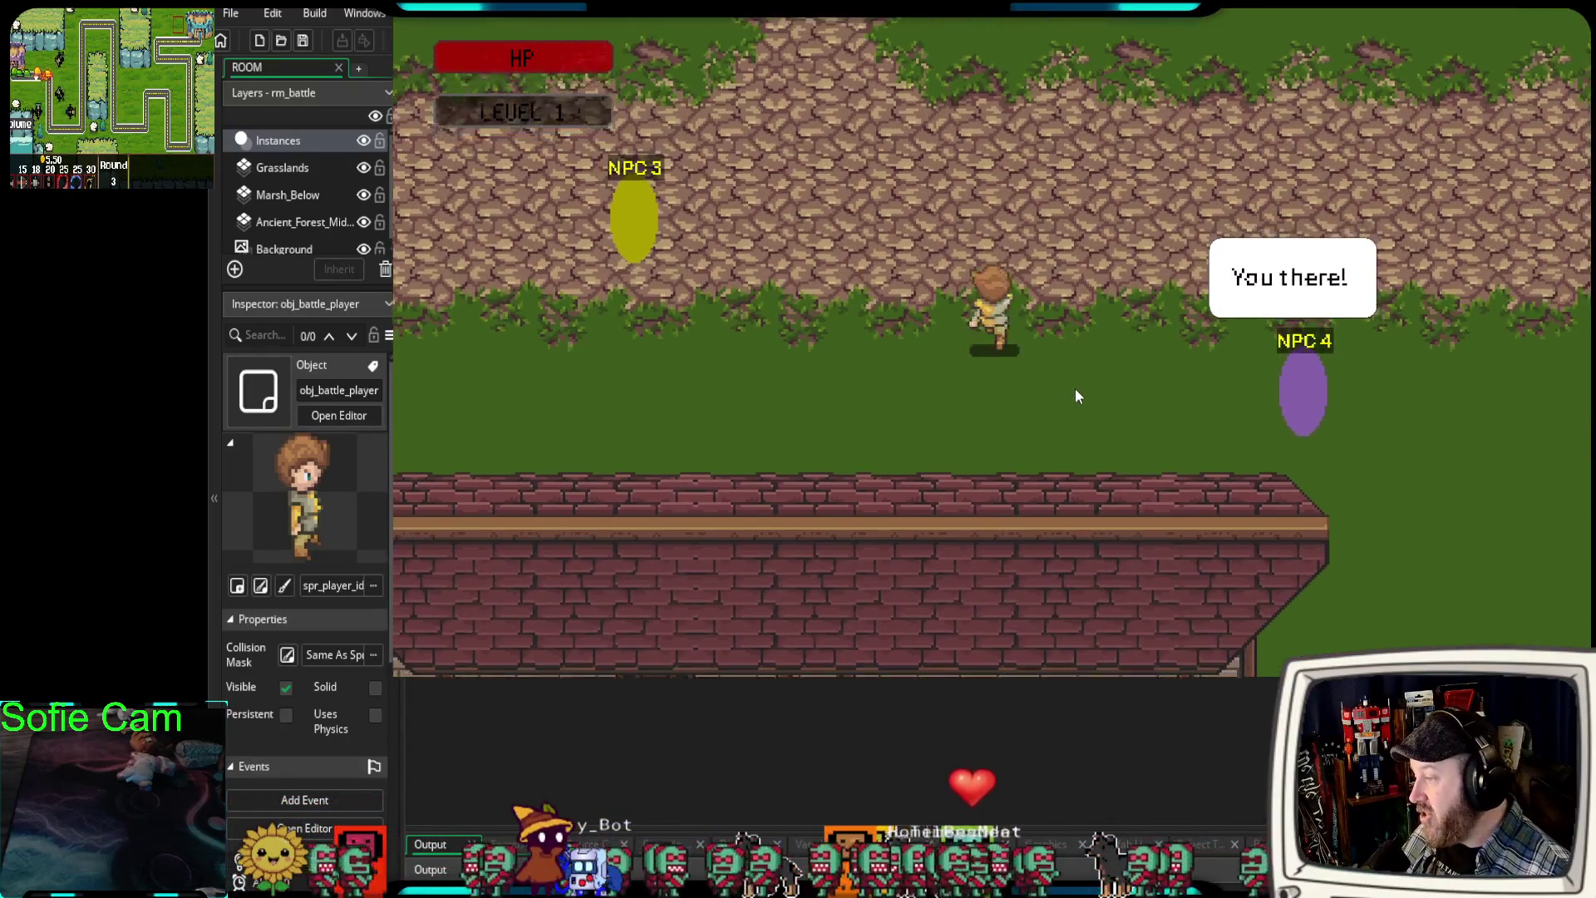
{"action": "key", "text": "Up"}
{"action": "key", "text": "Left"}
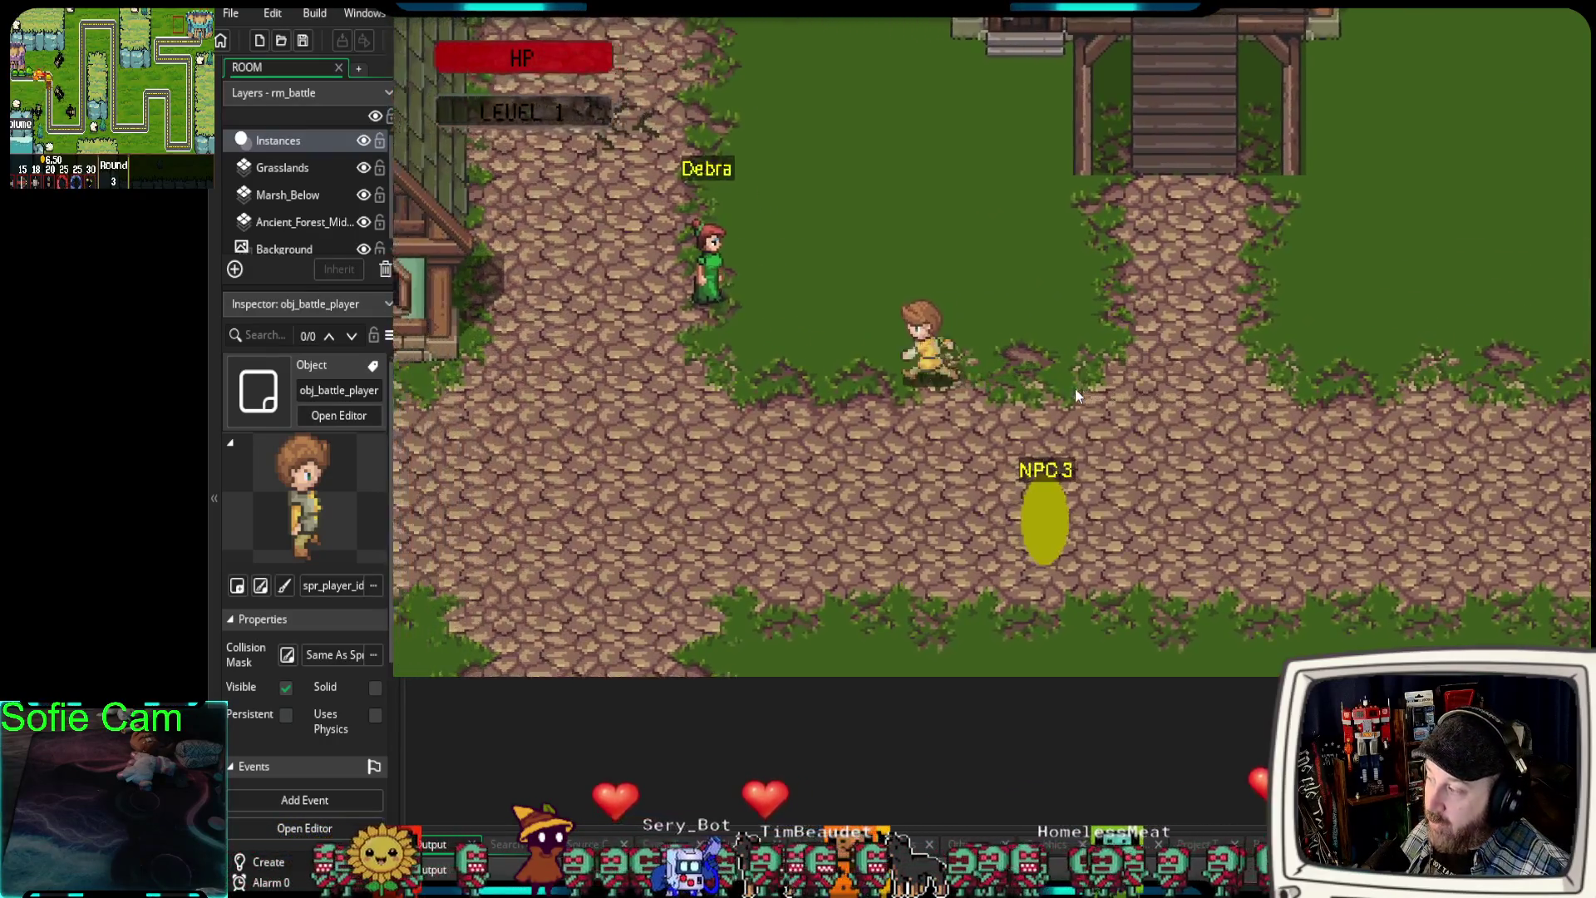
{"action": "key", "text": "Down"}
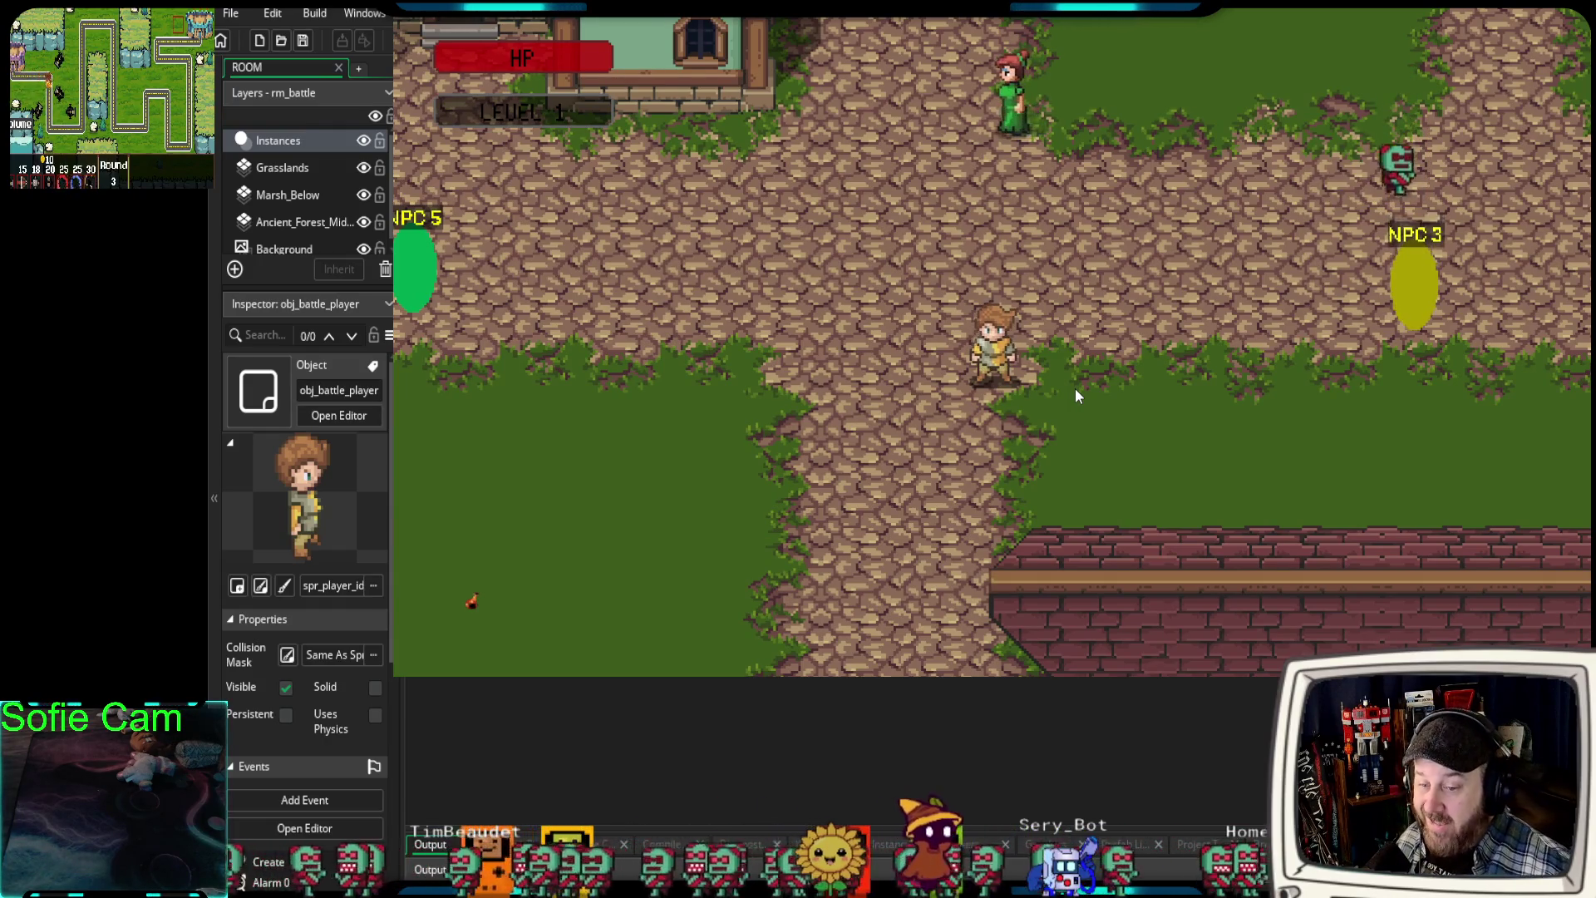
{"action": "key", "text": "Down"}
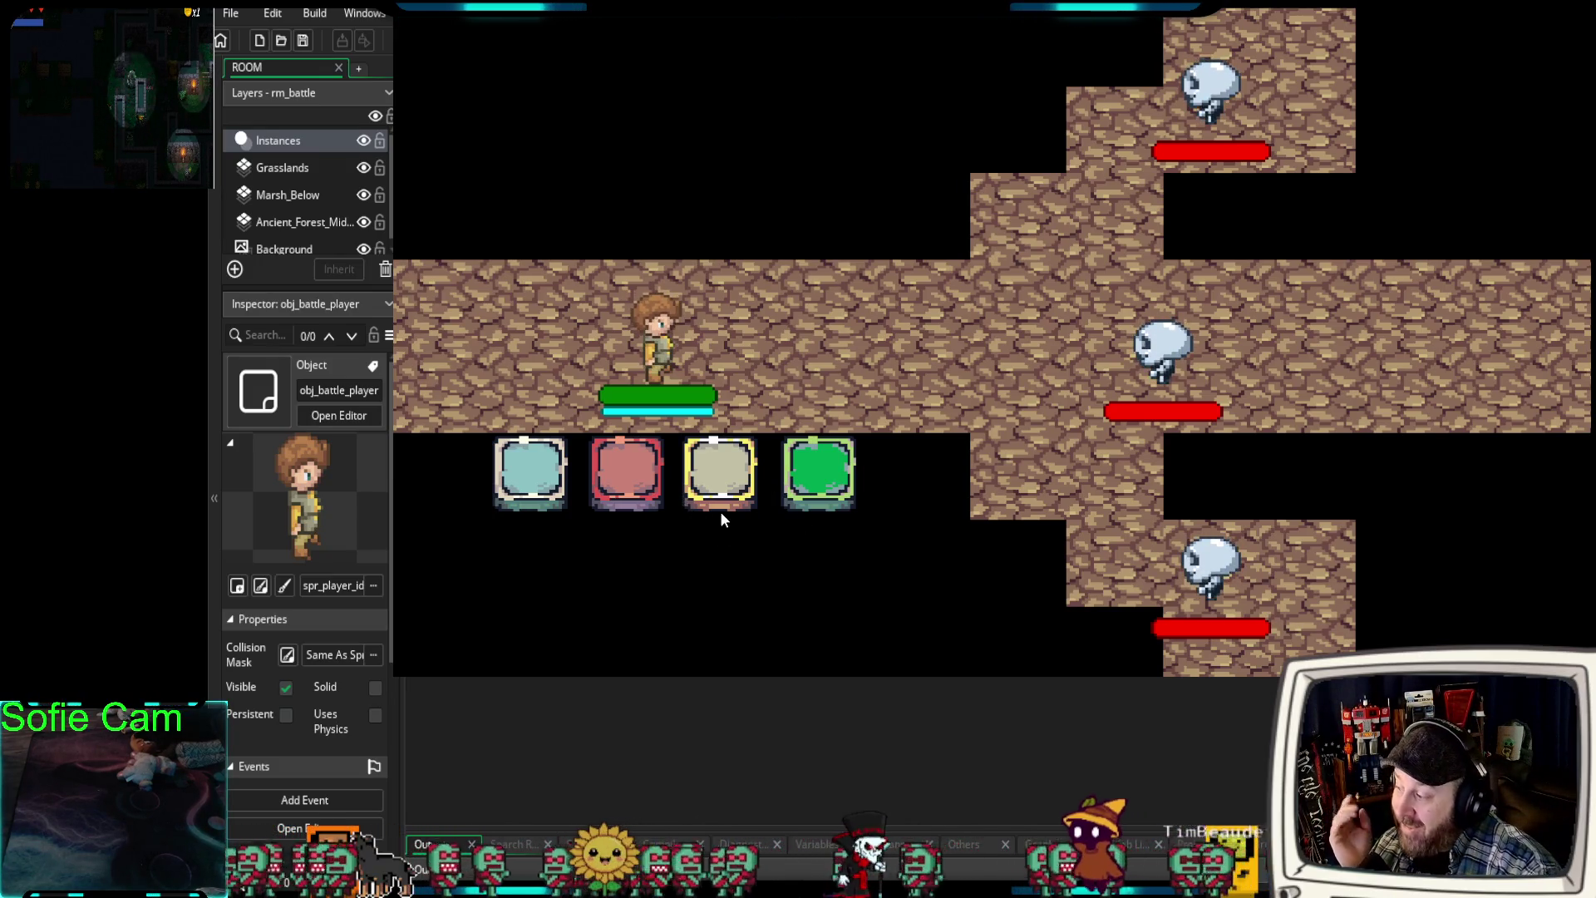
- Attack the skeletons with the player's action buttons until the grey action ends the battle
{"action": "left_click", "coordinate": [521, 466]}
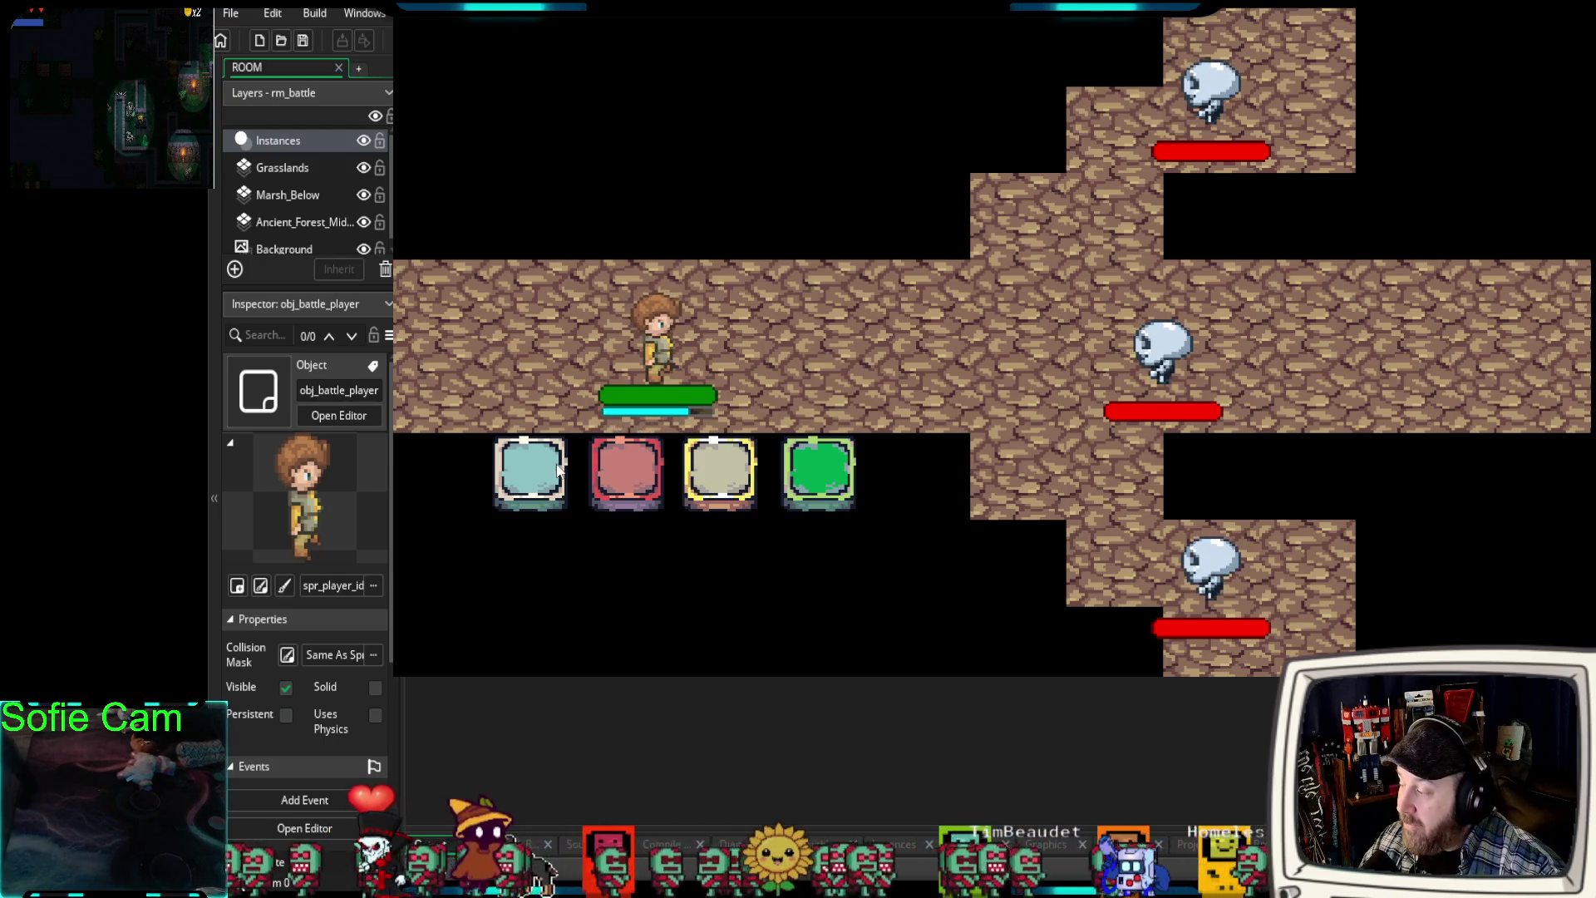
{"action": "left_click", "coordinate": [529, 472]}
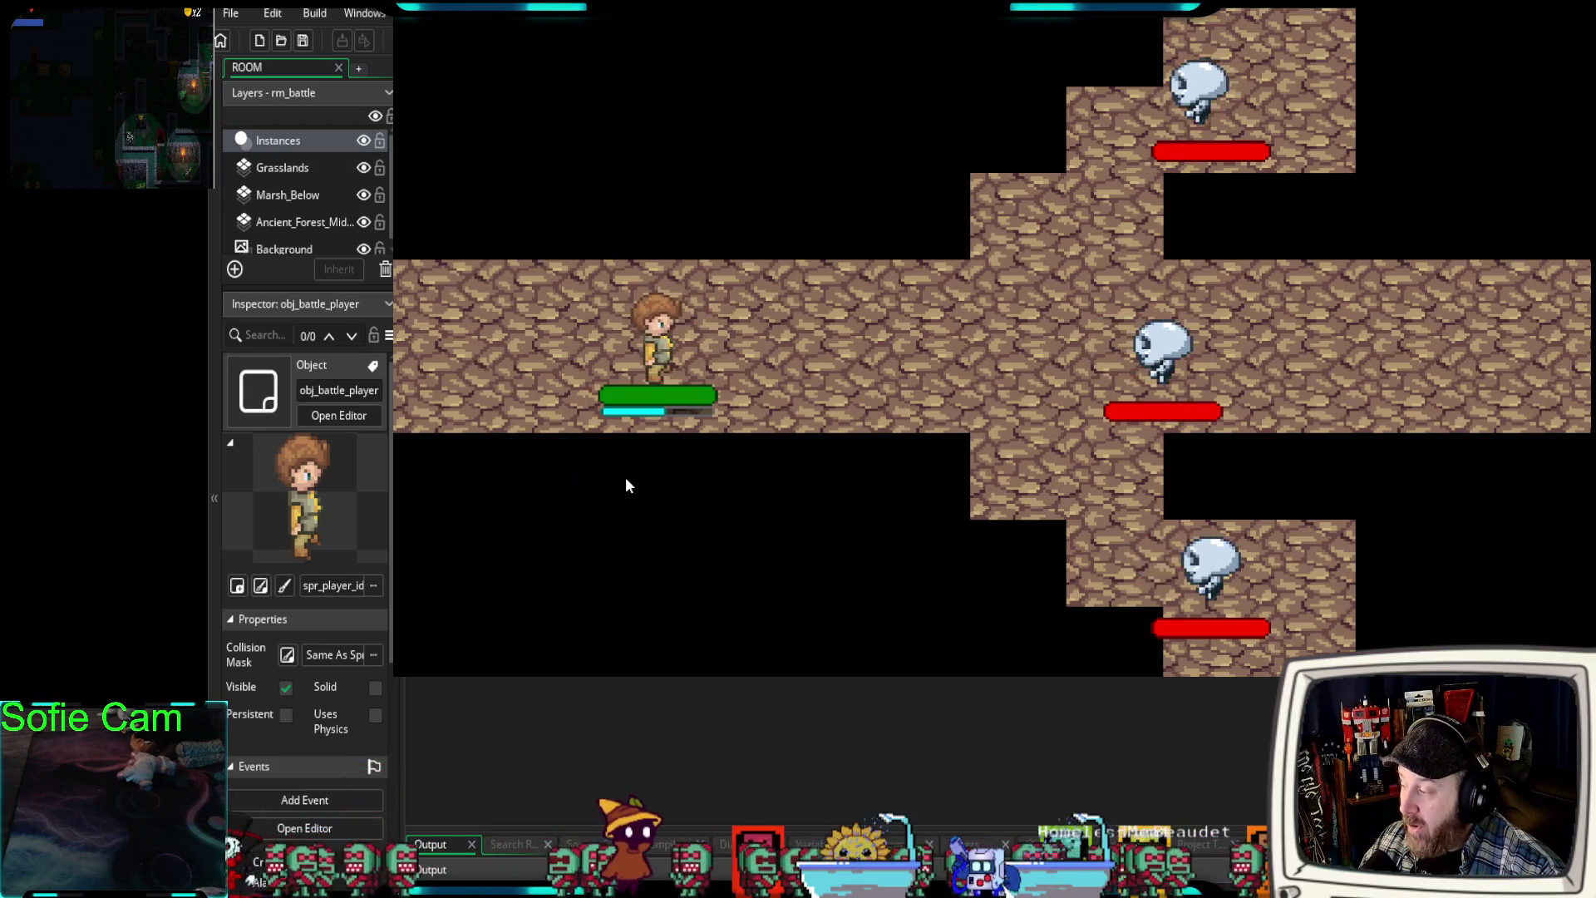
{"action": "left_click", "coordinate": [635, 470]}
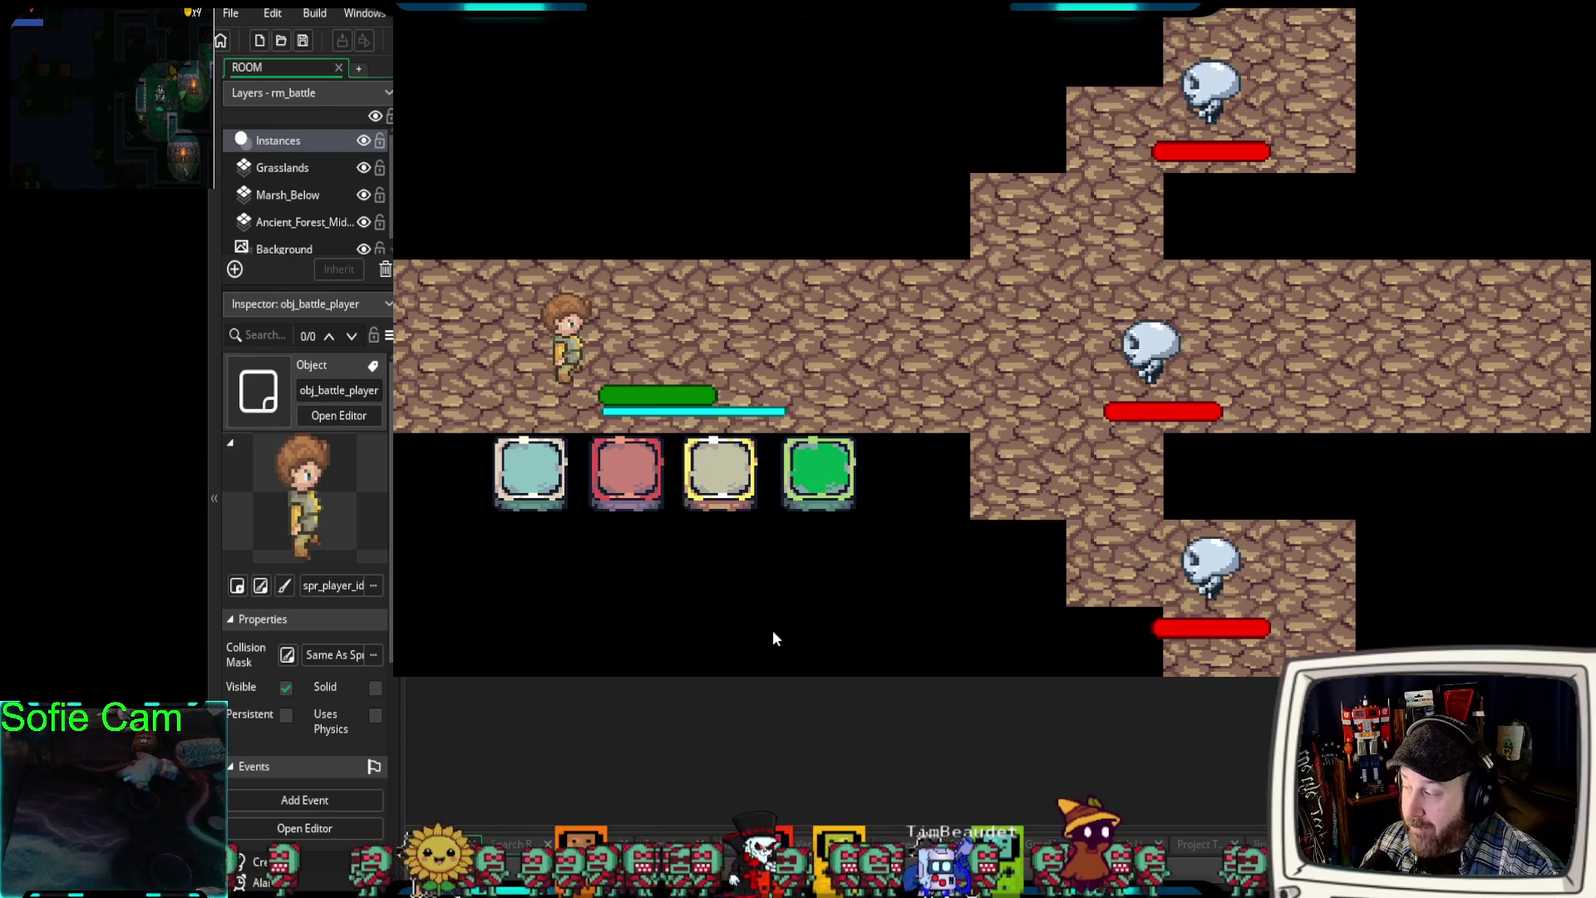
{"action": "left_click", "coordinate": [655, 499]}
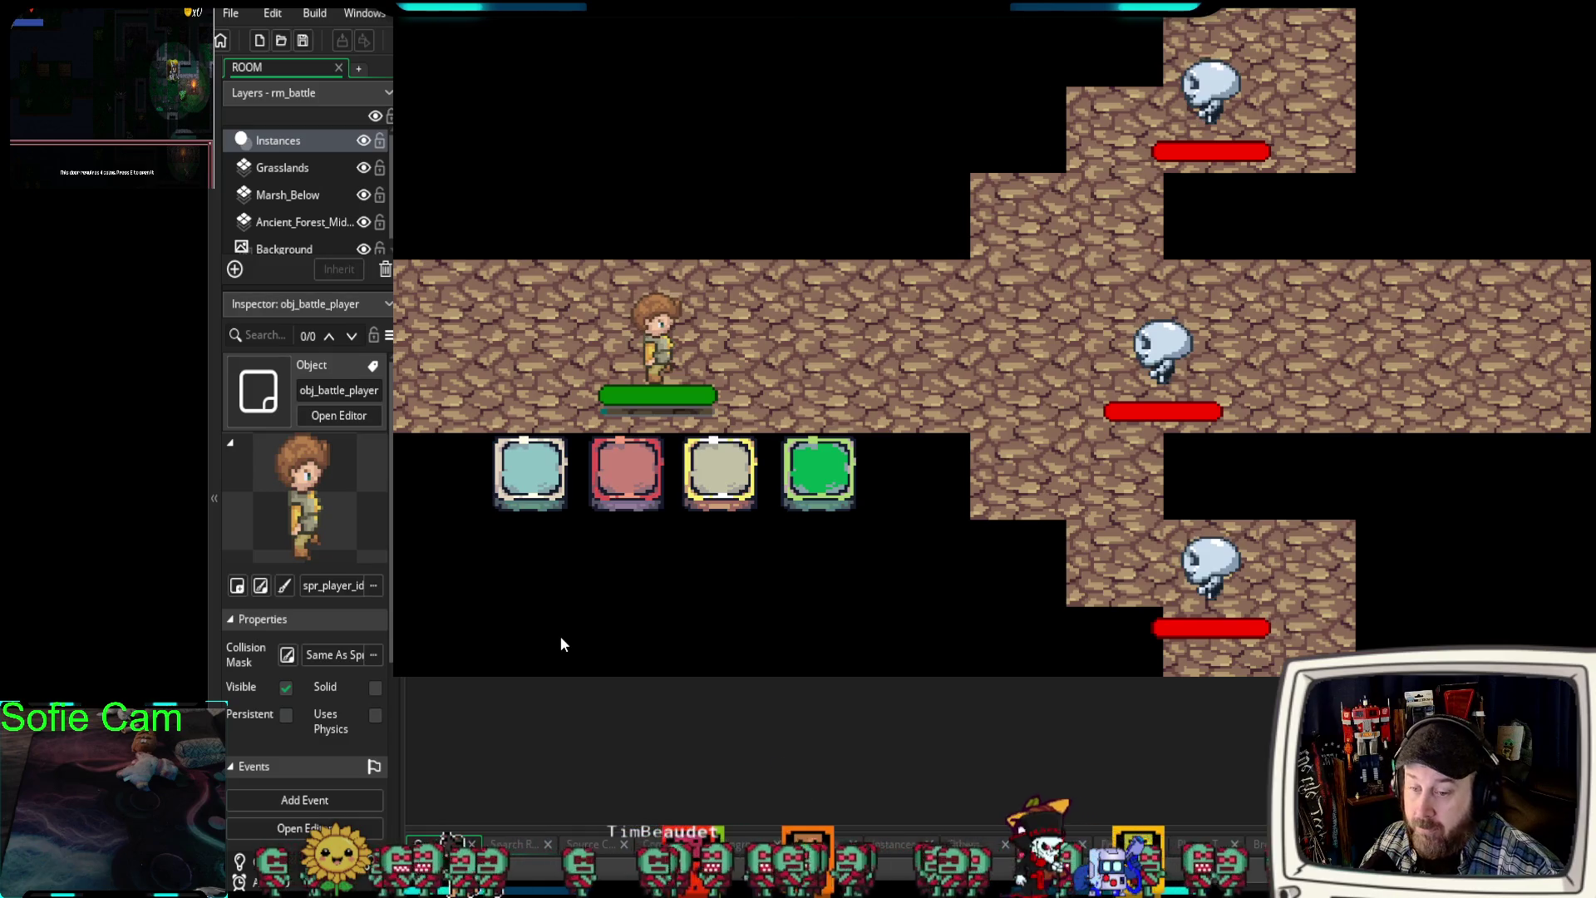
{"action": "left_click", "coordinate": [530, 482]}
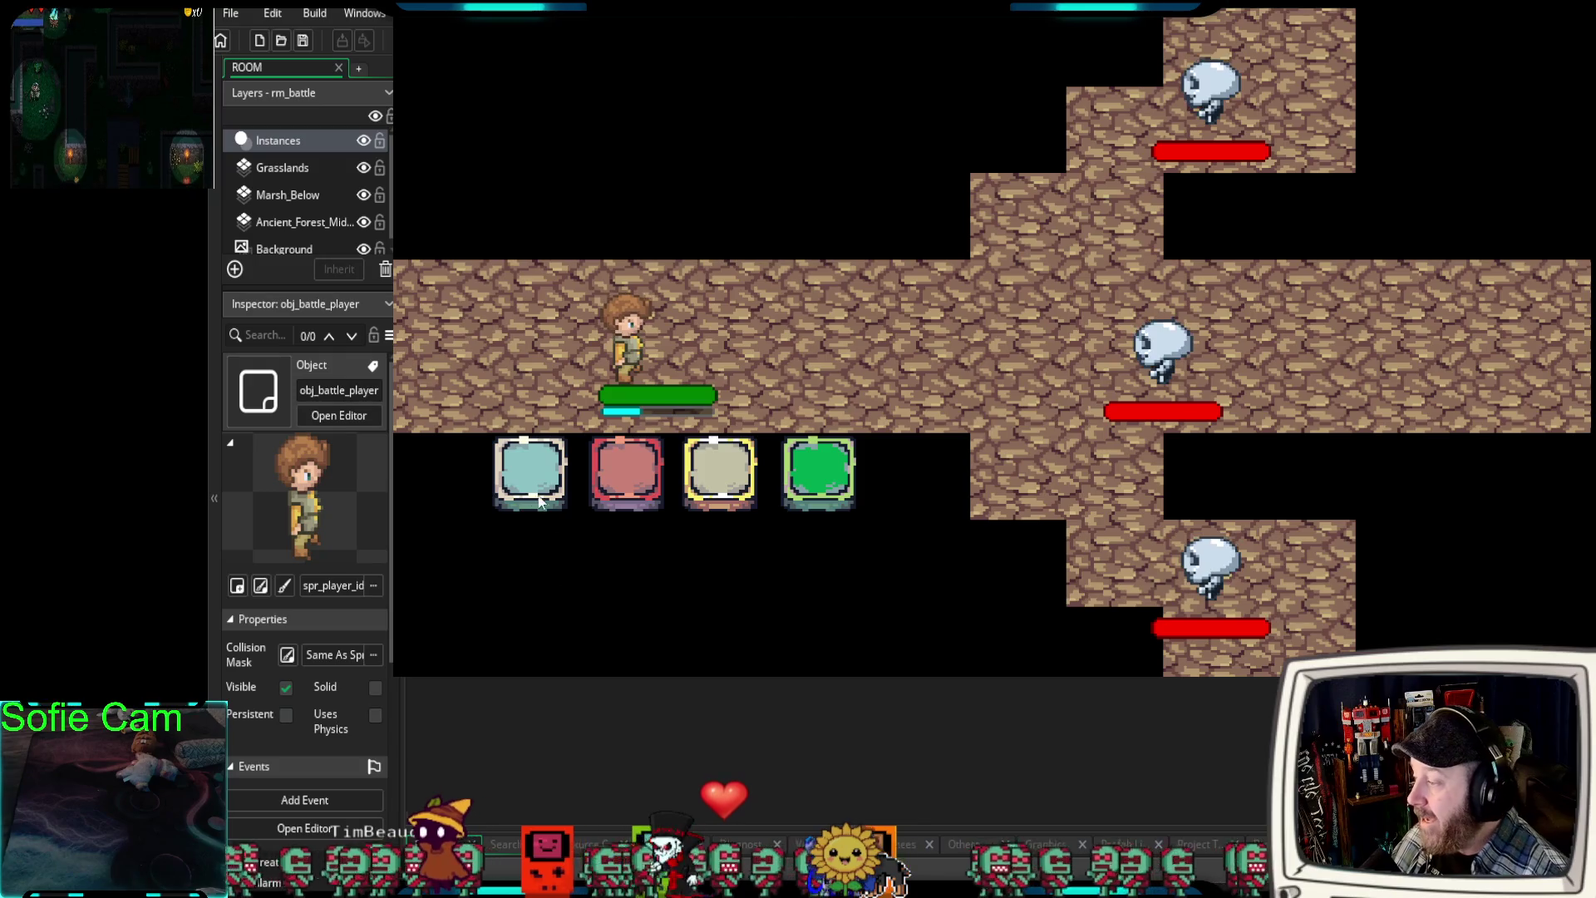
{"action": "left_click", "coordinate": [719, 487]}
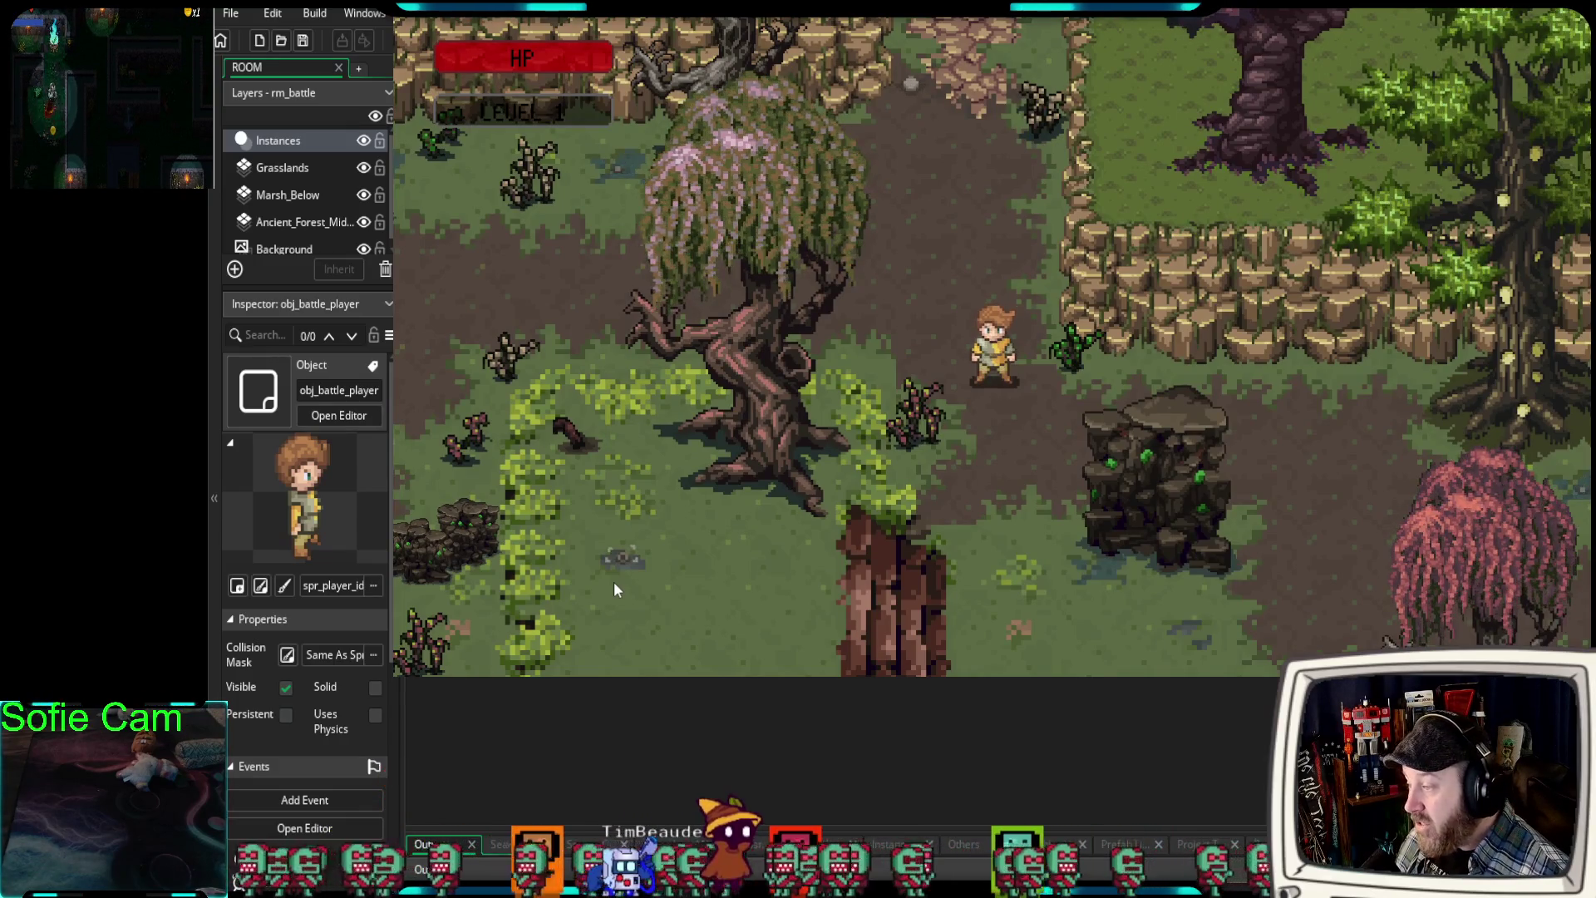
- Walk the hero up the path into the tavern, then window the game with Win+Down
{"action": "key", "text": "Up"}
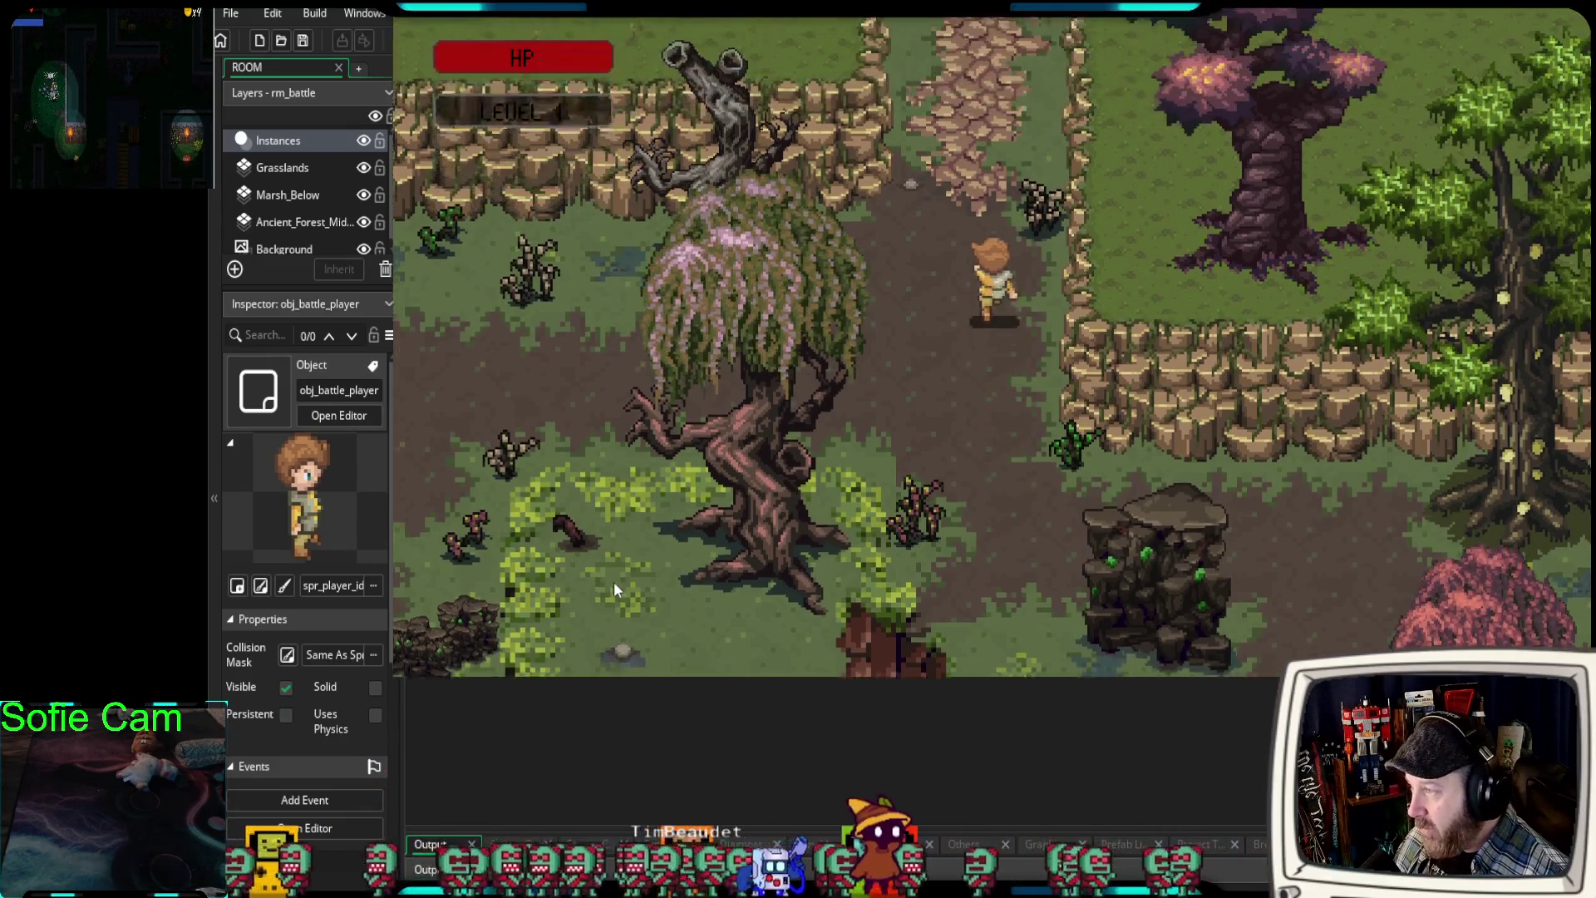
{"action": "key", "text": "Up"}
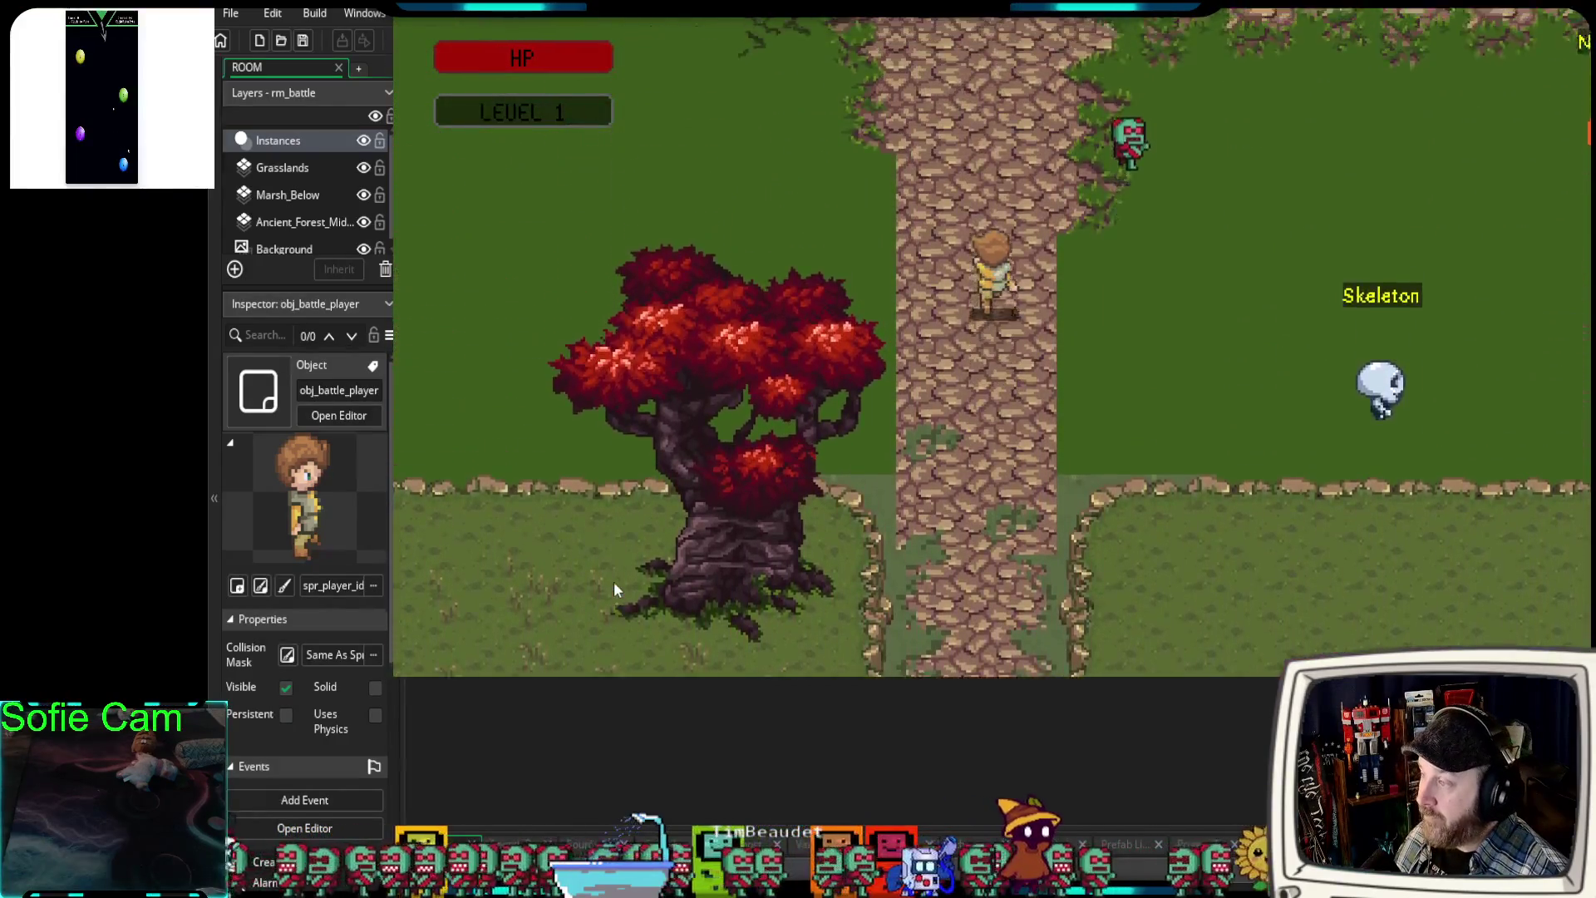
{"action": "key", "text": "Up"}
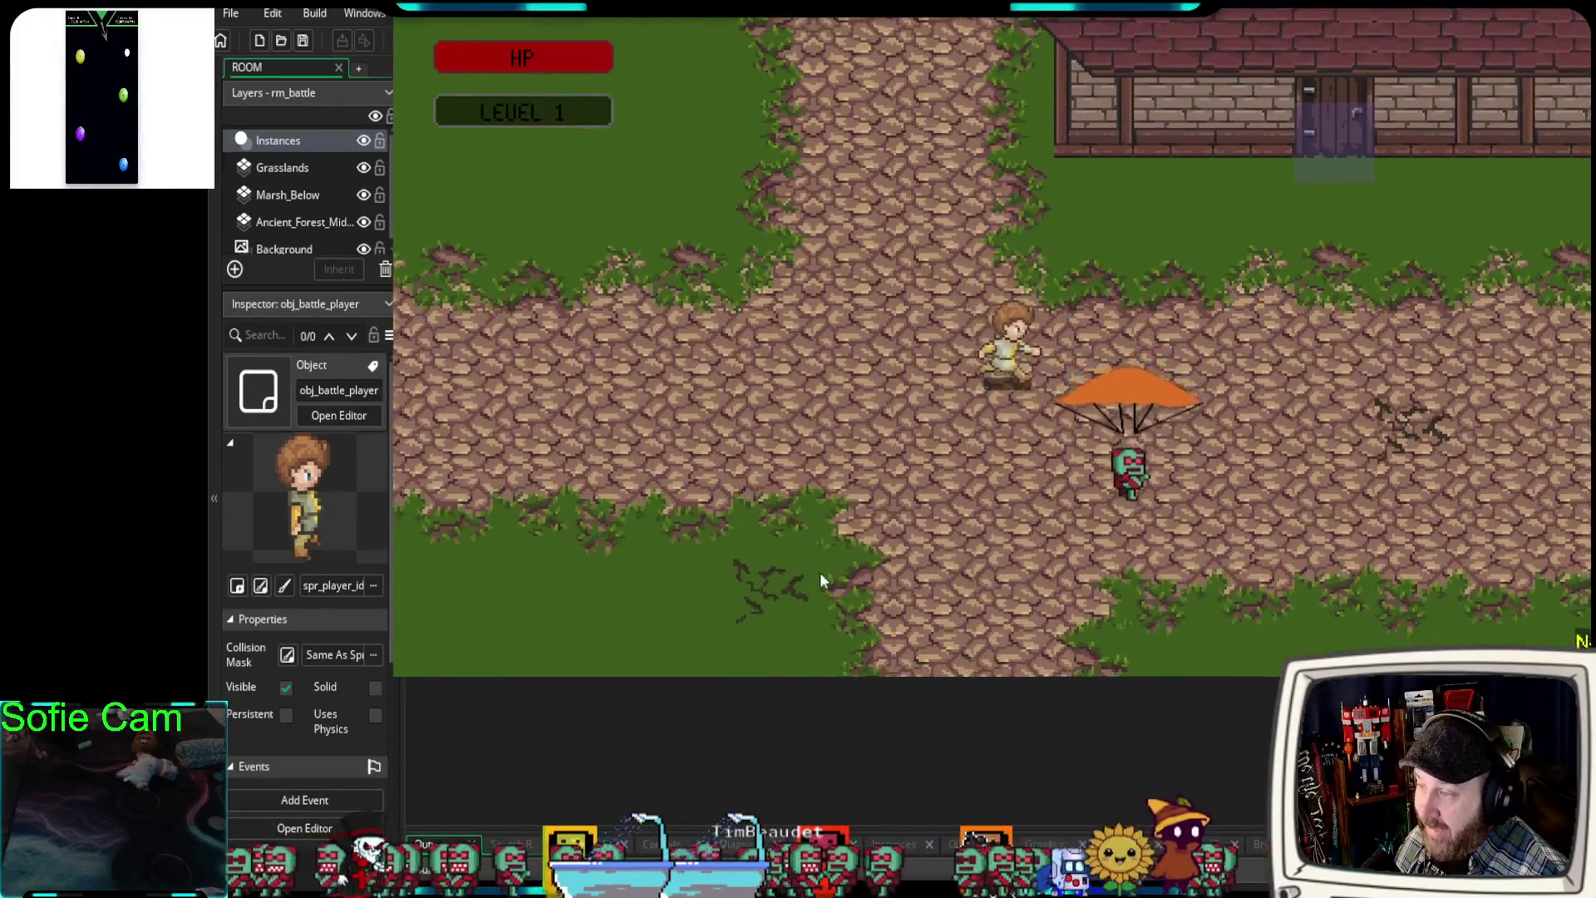
{"action": "key", "text": "Right"}
{"action": "key", "text": "Up"}
{"action": "key", "text": "e"}
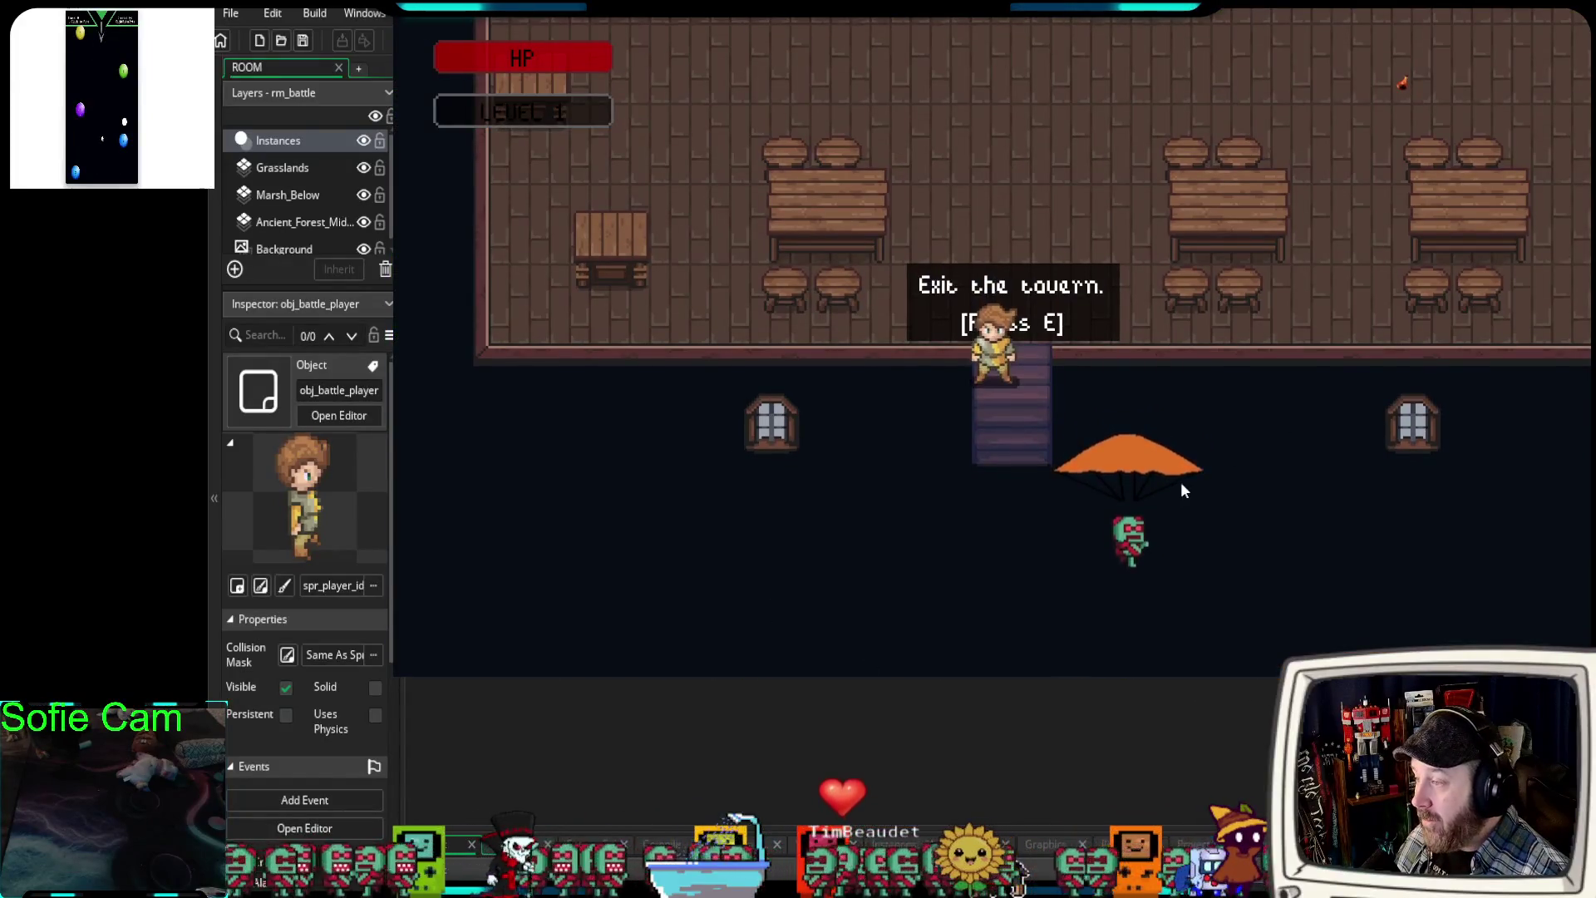
{"action": "key", "text": "Up"}
{"action": "key", "text": "Up"}
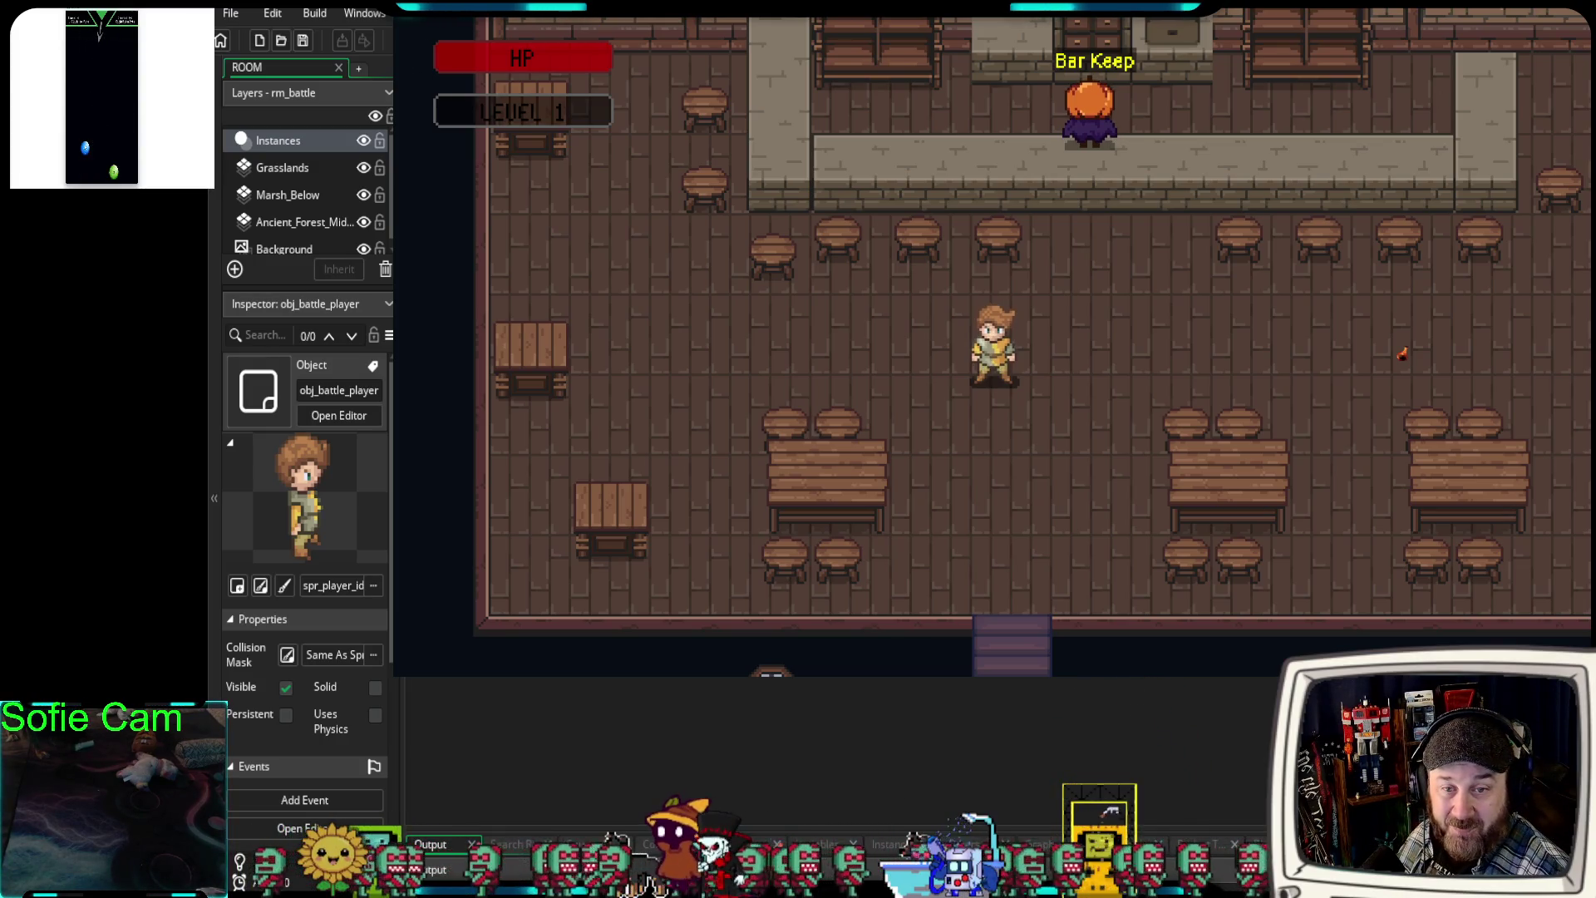
{"action": "key", "text": "super+Down"}
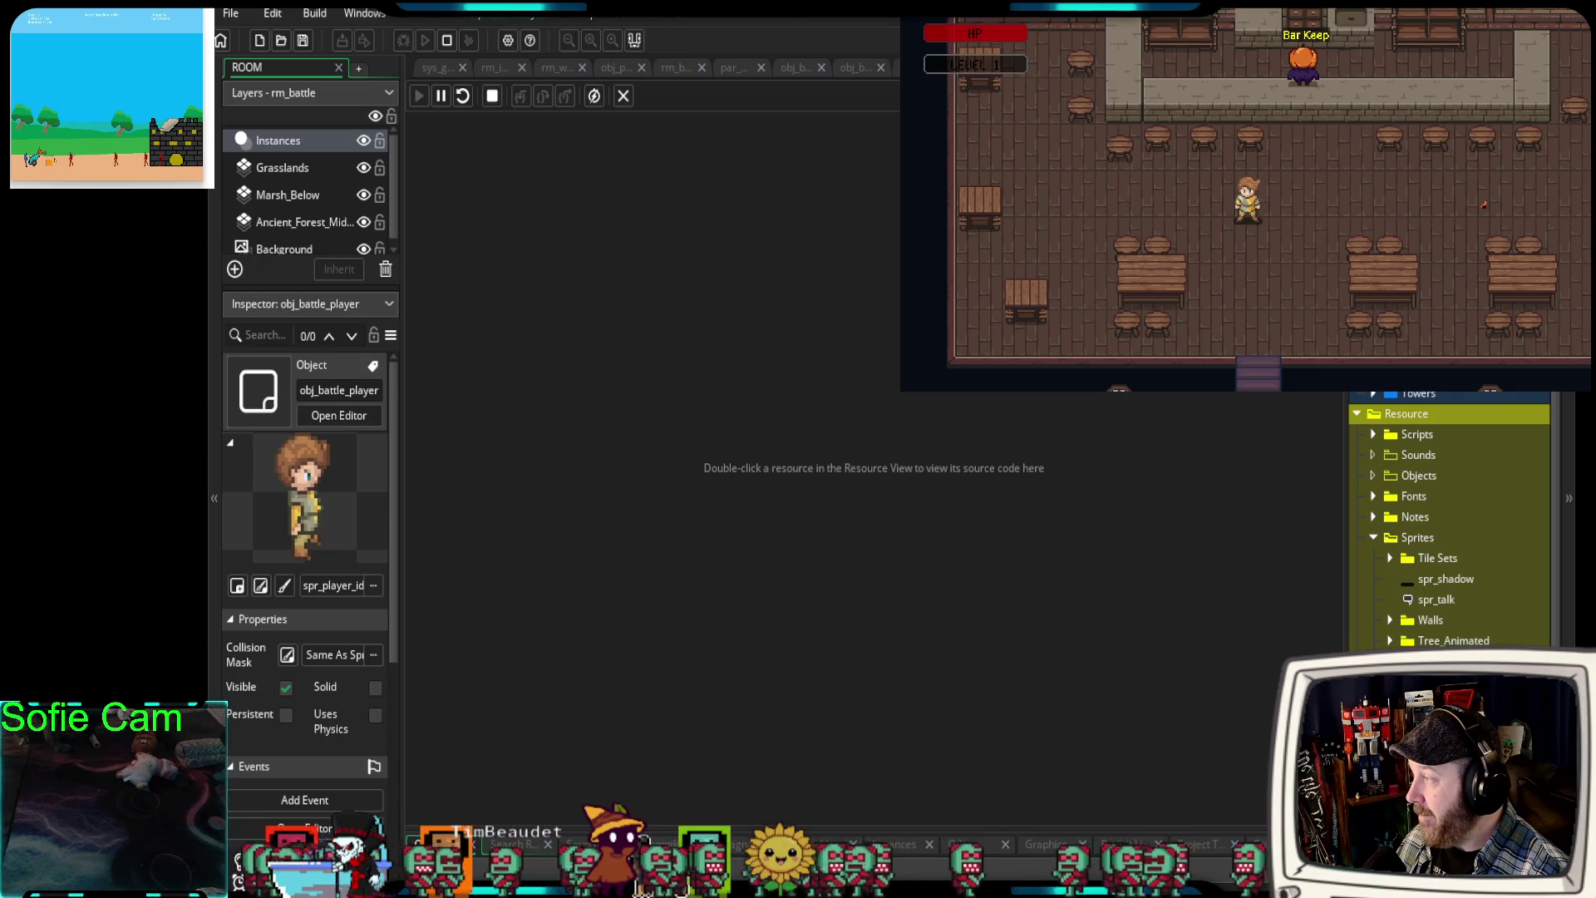
- Open the rm_interior_rooms room, select its player layer, and scroll the Asset Browser to the NPCs
{"action": "left_click", "coordinate": [677, 69]}
{"action": "left_click", "coordinate": [542, 70]}
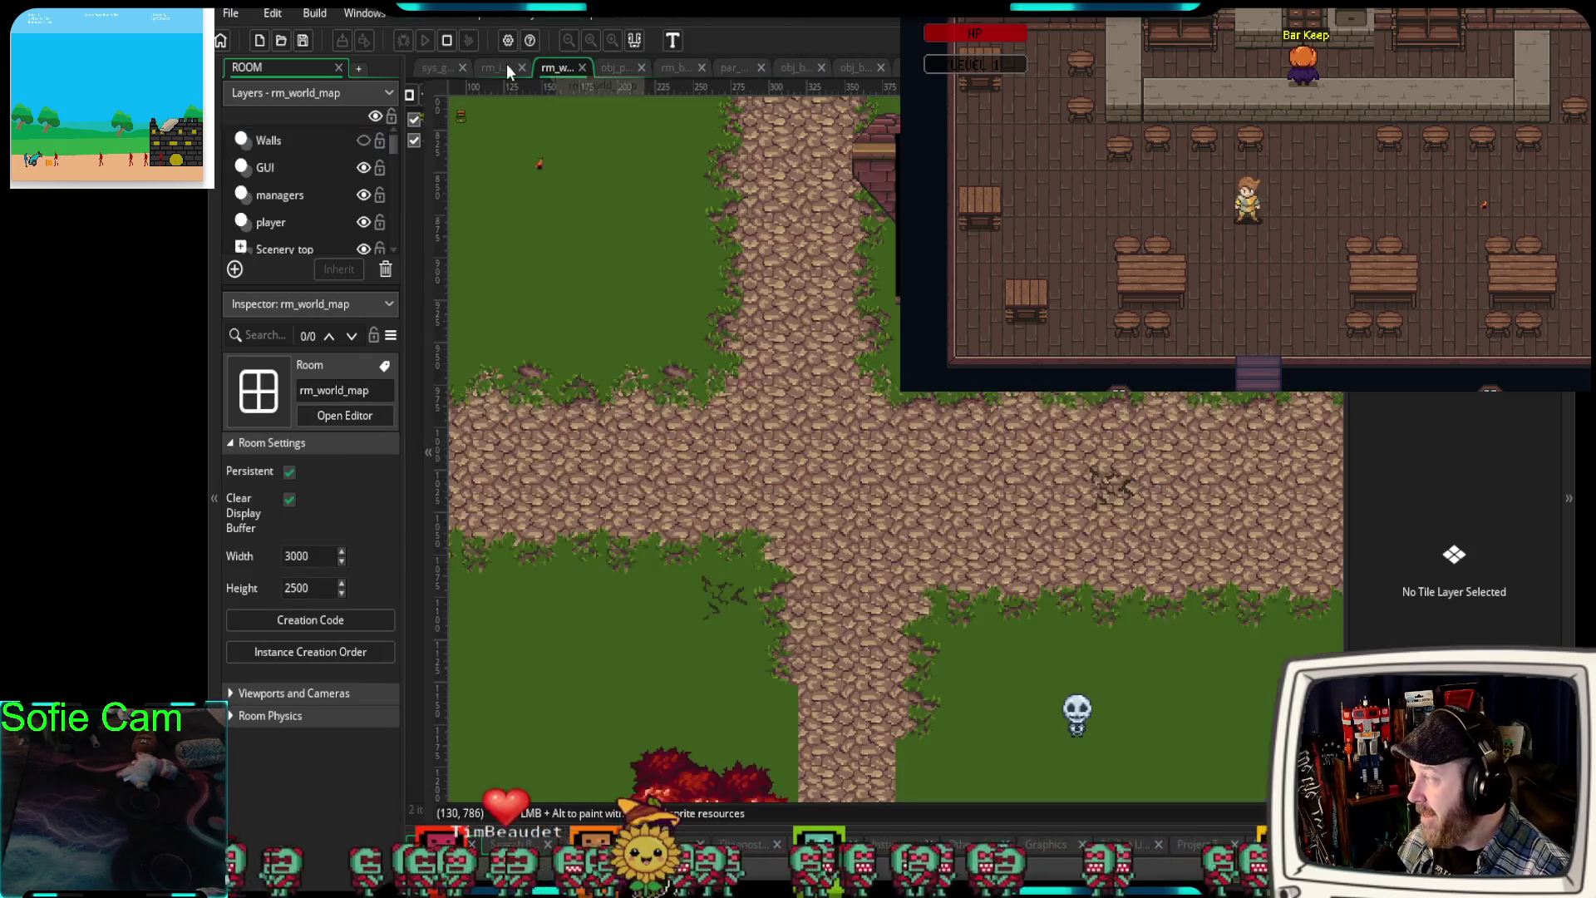
{"action": "left_click", "coordinate": [486, 66]}
{"action": "scroll", "coordinate": [888, 470], "scroll_direction": "up", "scroll_amount": 3}
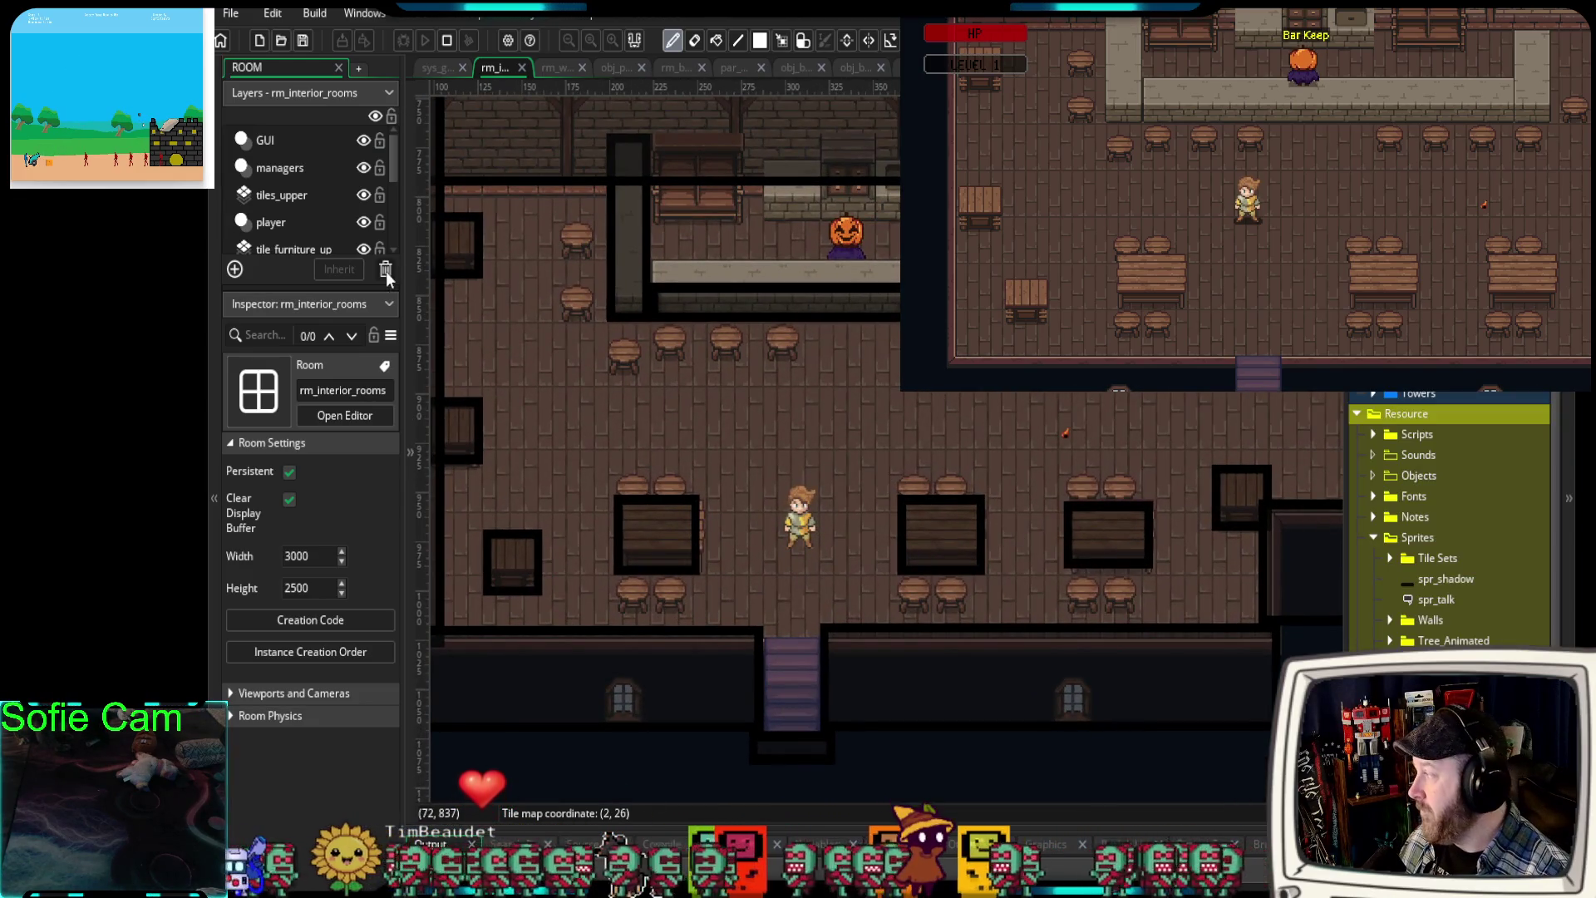
{"action": "left_click", "coordinate": [284, 224]}
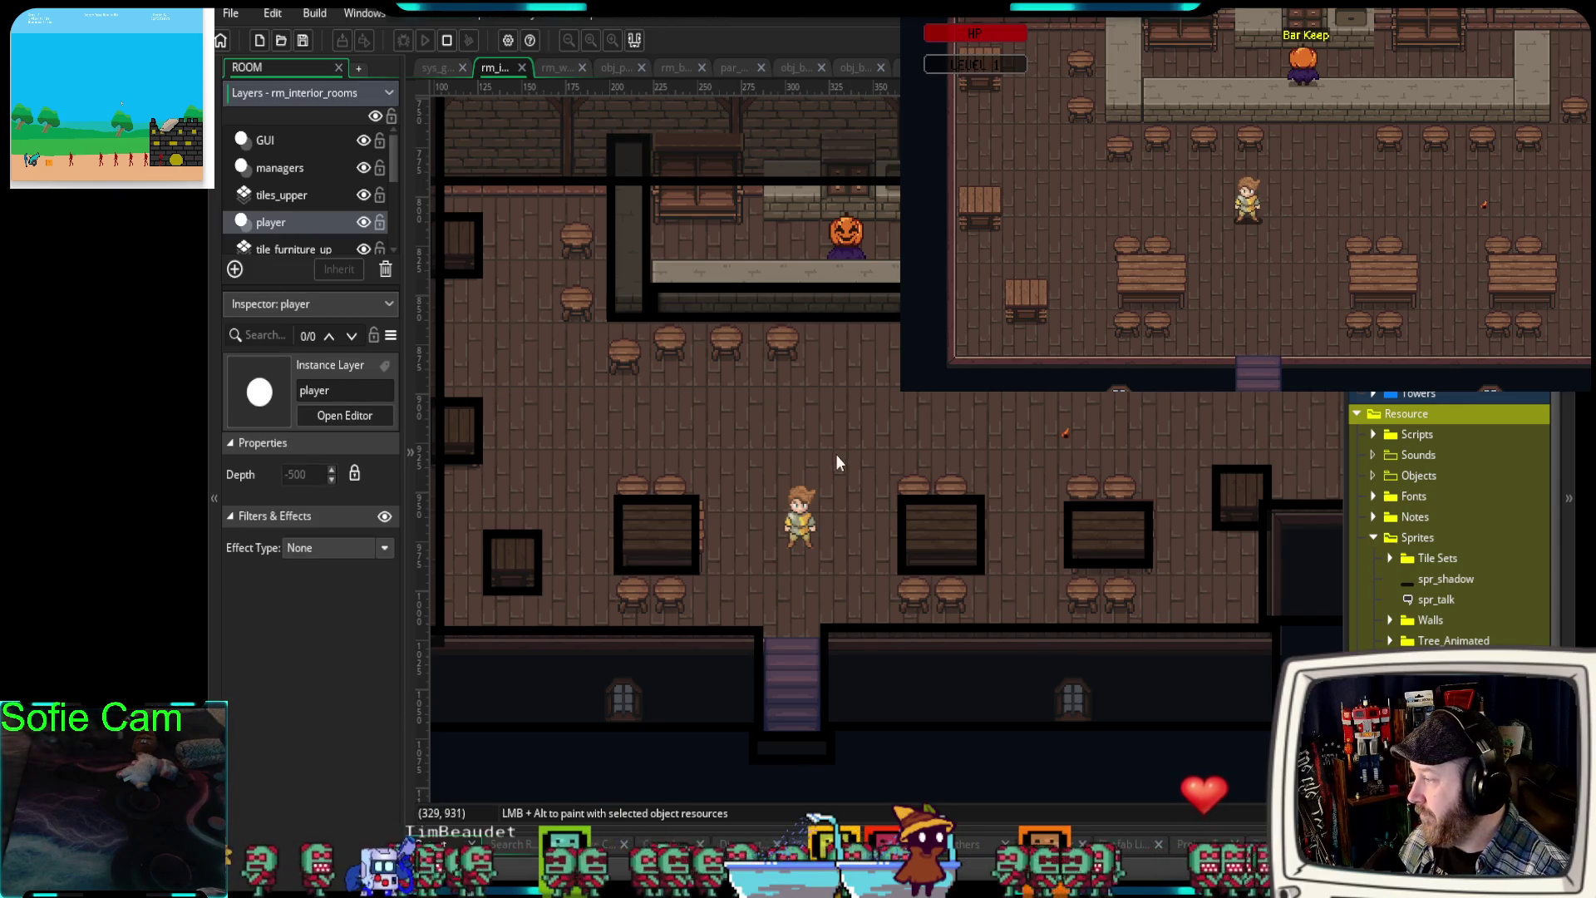
{"action": "scroll", "coordinate": [1450, 520], "scroll_direction": "up", "scroll_amount": 3}
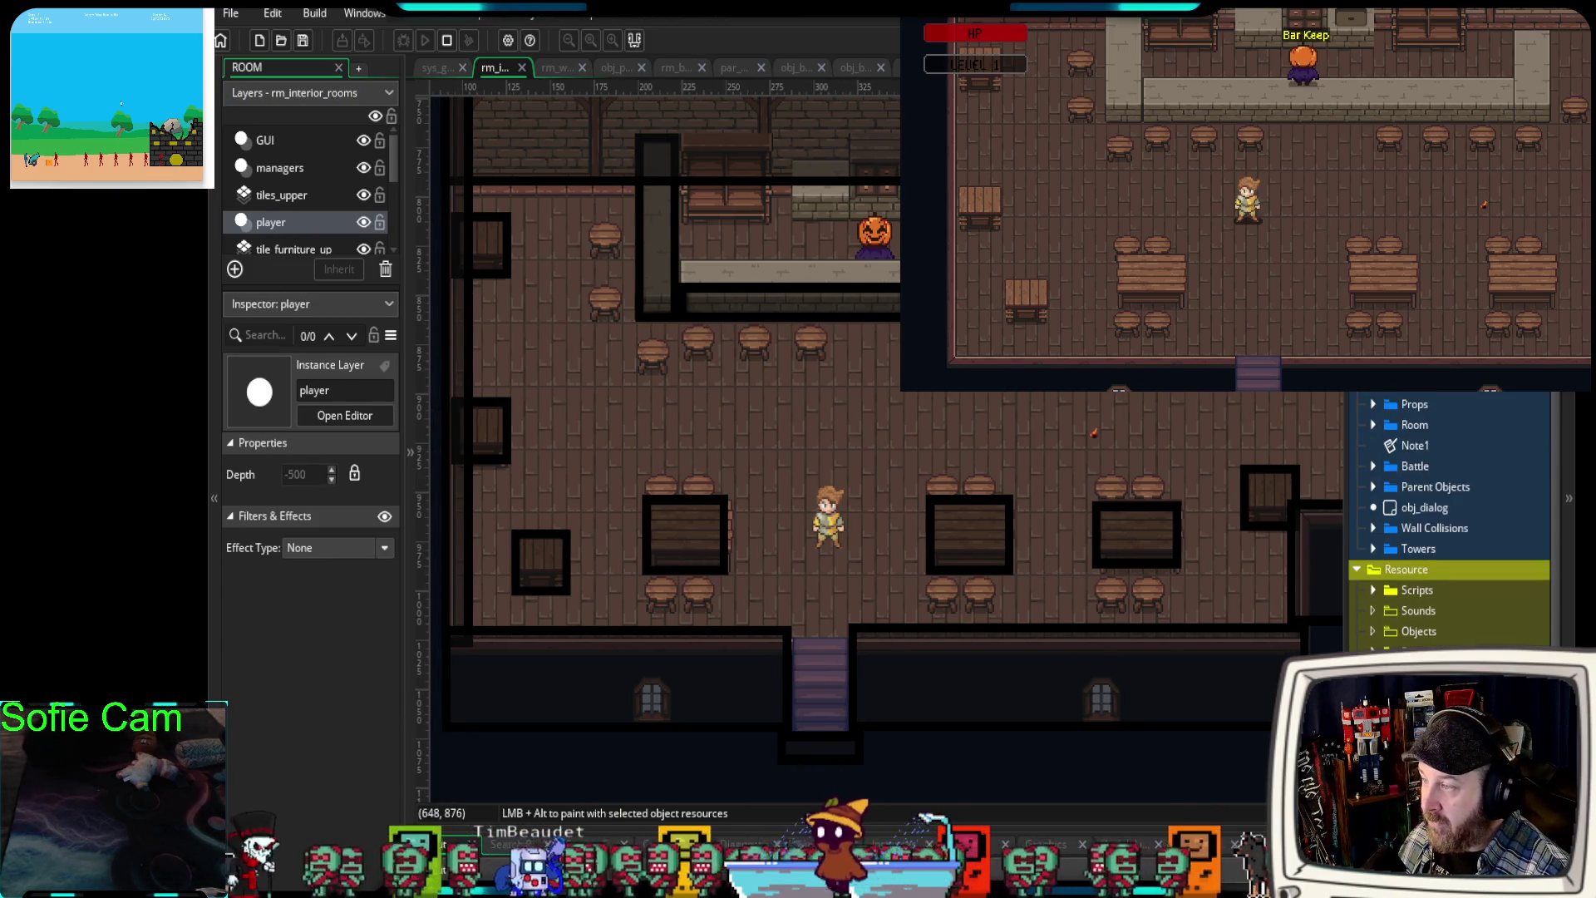
{"action": "scroll", "coordinate": [1450, 520], "scroll_direction": "up", "scroll_amount": 1}
{"action": "scroll", "coordinate": [1450, 520], "scroll_direction": "up", "scroll_amount": 4}
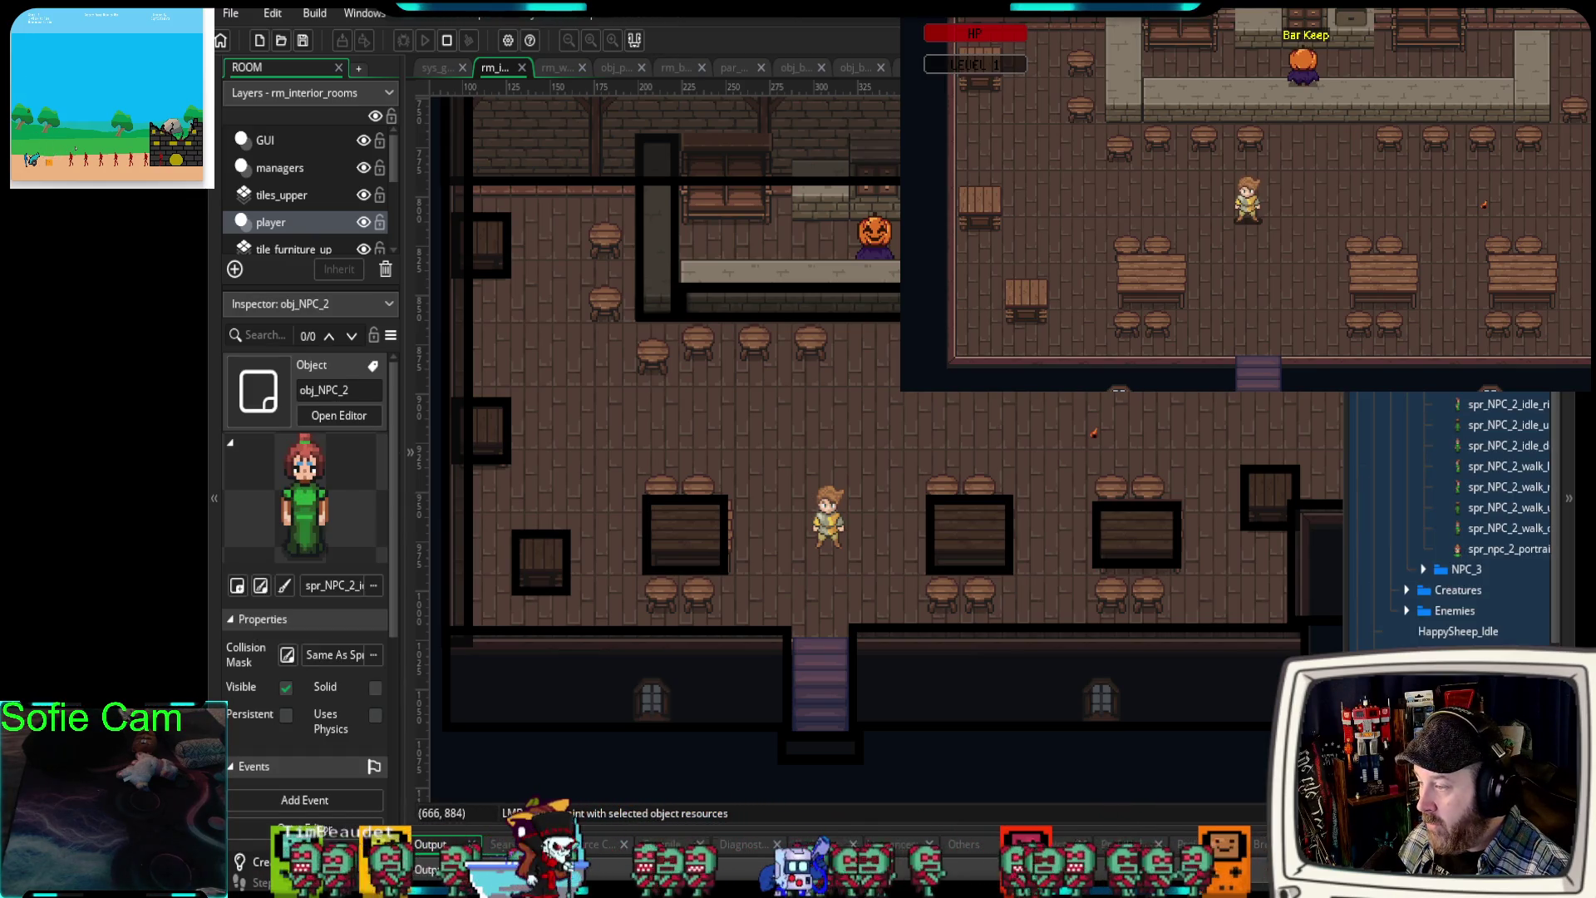
- Drag obj_NPC_3, obj_NPC_4 and obj_NPC_5 into the tavern, NPC 5 between the right-hand tables
{"action": "left_click", "coordinate": [1423, 569]}
{"action": "left_click", "coordinate": [1462, 589]}
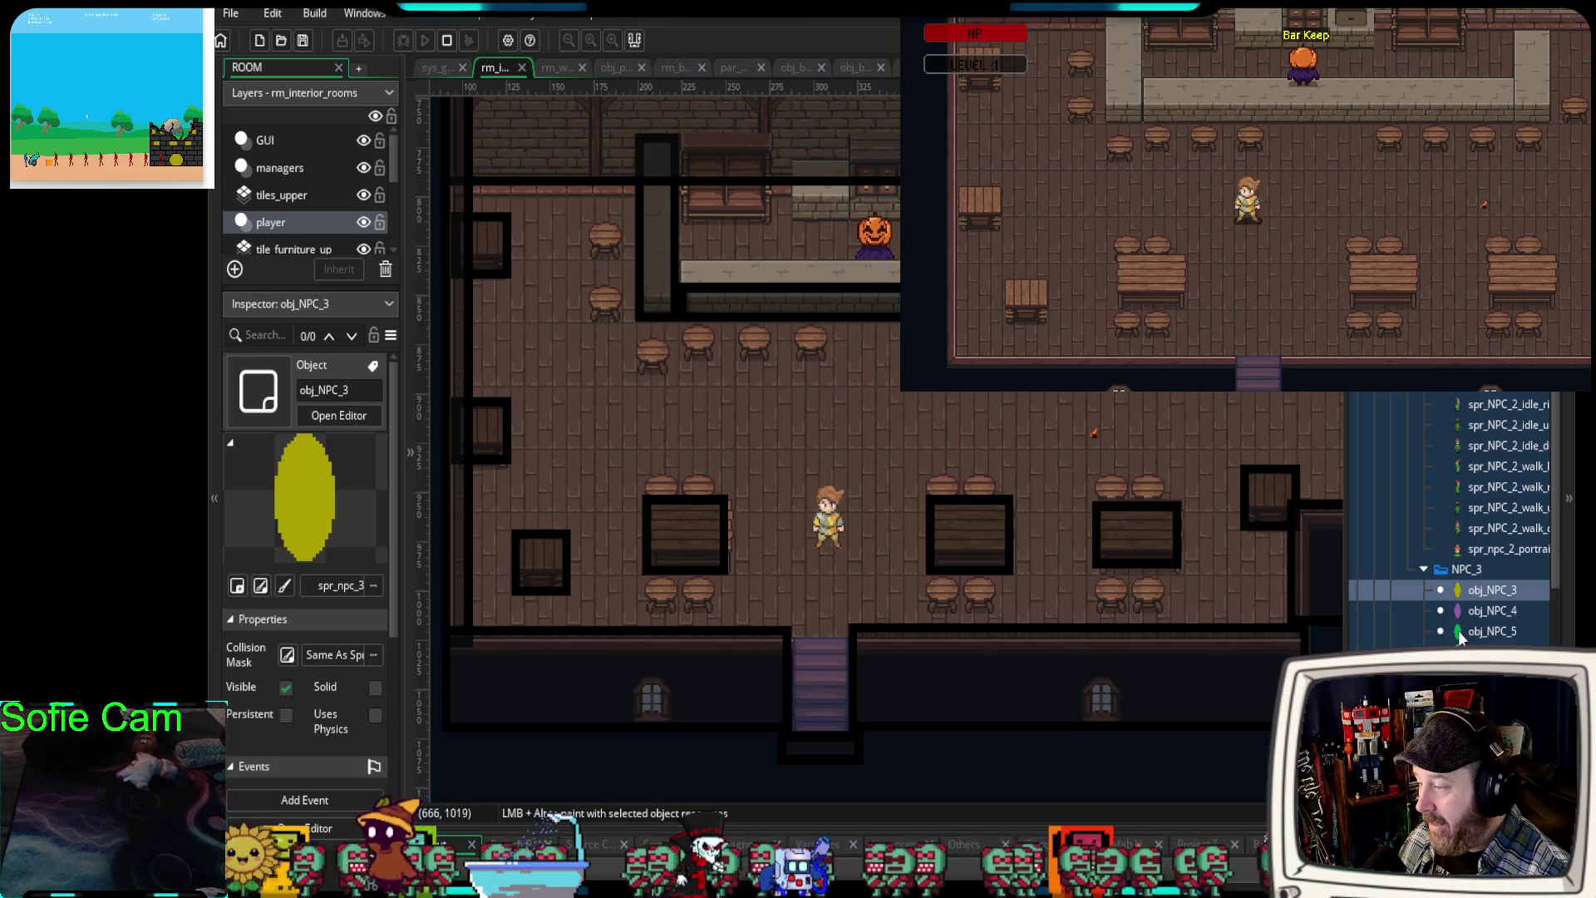
{"action": "mouse_move", "coordinate": [1455, 593]}
{"action": "left_mouse_down"}
{"action": "mouse_move", "coordinate": [1292, 519]}
{"action": "mouse_move", "coordinate": [1248, 434]}
{"action": "left_mouse_up"}
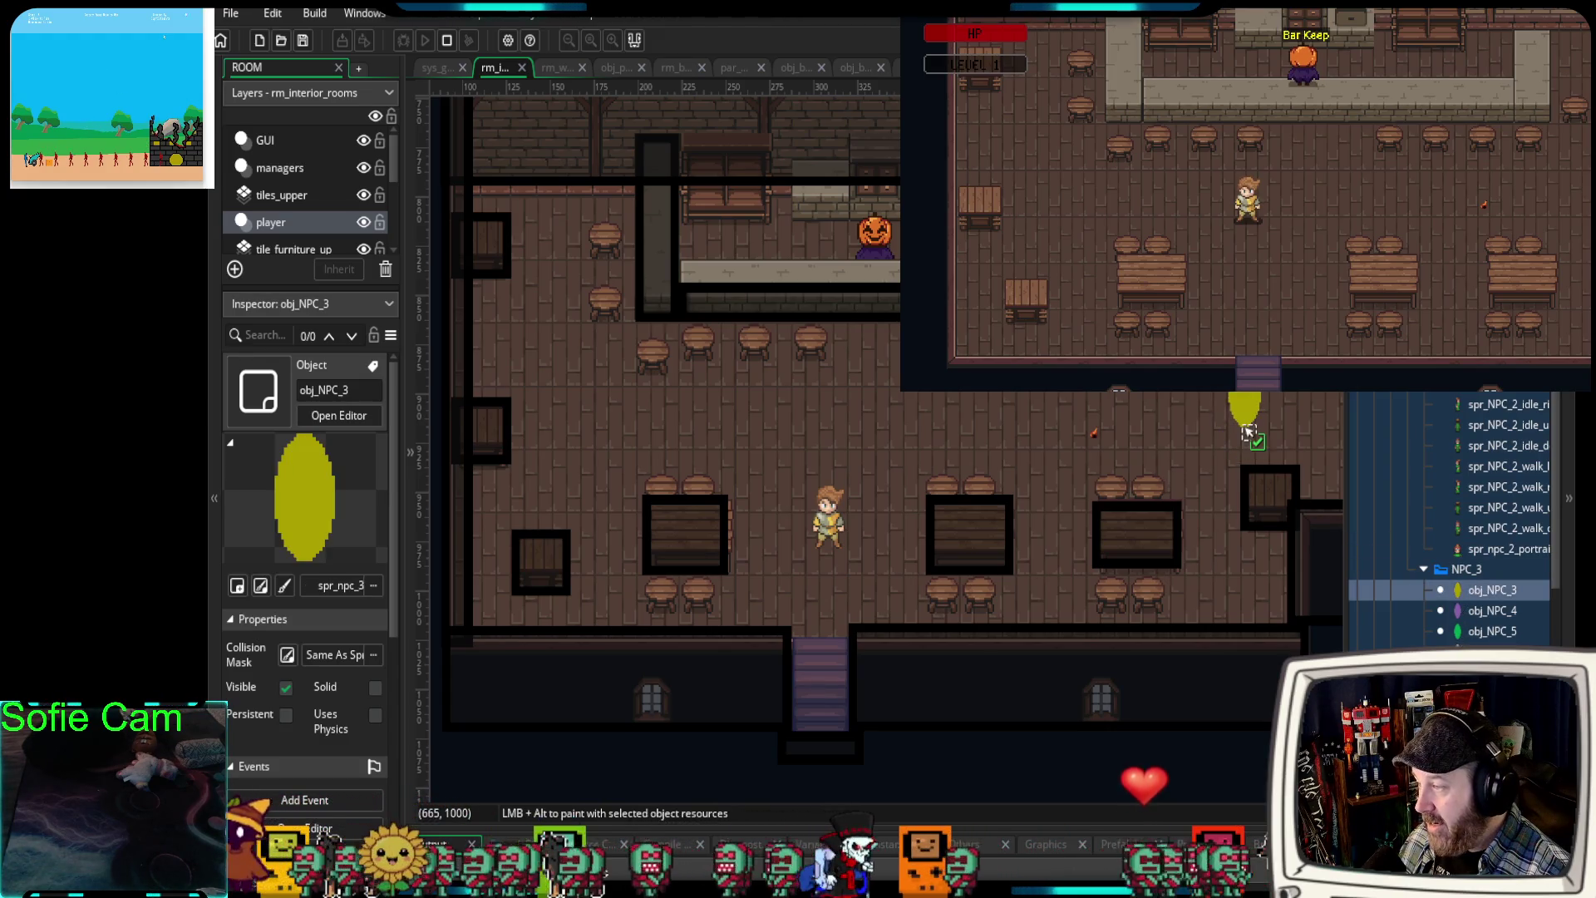
{"action": "left_click_drag", "start_coordinate": [1431, 610], "coordinate": [555, 511]}
{"action": "mouse_move", "coordinate": [1488, 631]}
{"action": "left_mouse_down"}
{"action": "mouse_move", "coordinate": [548, 349]}
{"action": "mouse_move", "coordinate": [546, 331]}
{"action": "left_mouse_up"}
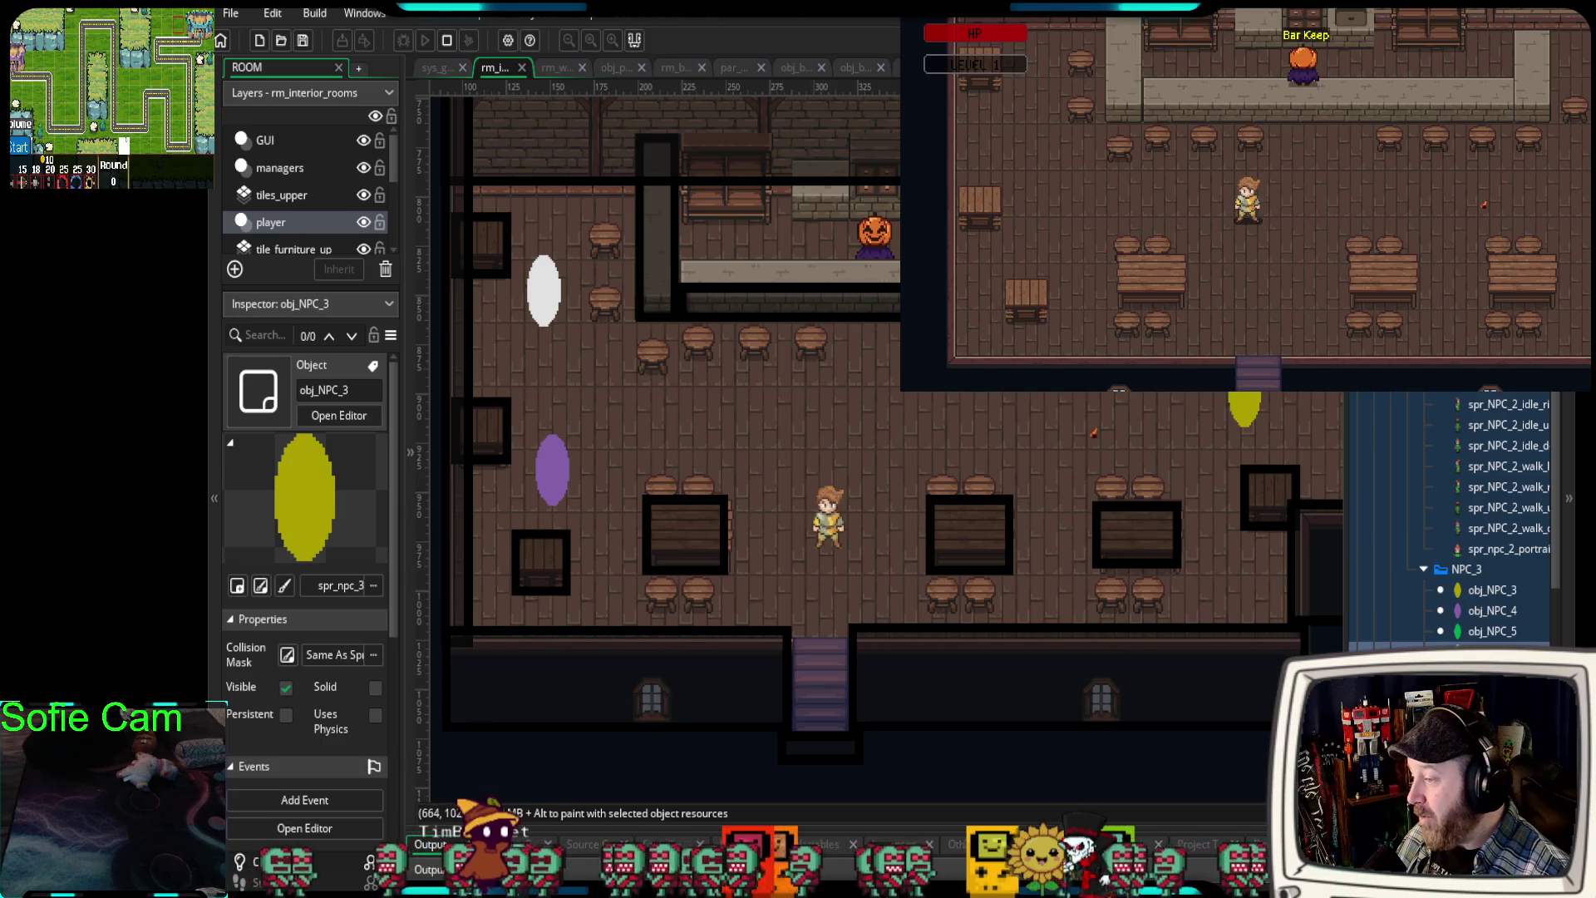
{"action": "mouse_move", "coordinate": [1456, 638]}
{"action": "left_mouse_down"}
{"action": "mouse_move", "coordinate": [1101, 562]}
{"action": "mouse_move", "coordinate": [1060, 594]}
{"action": "left_mouse_up"}
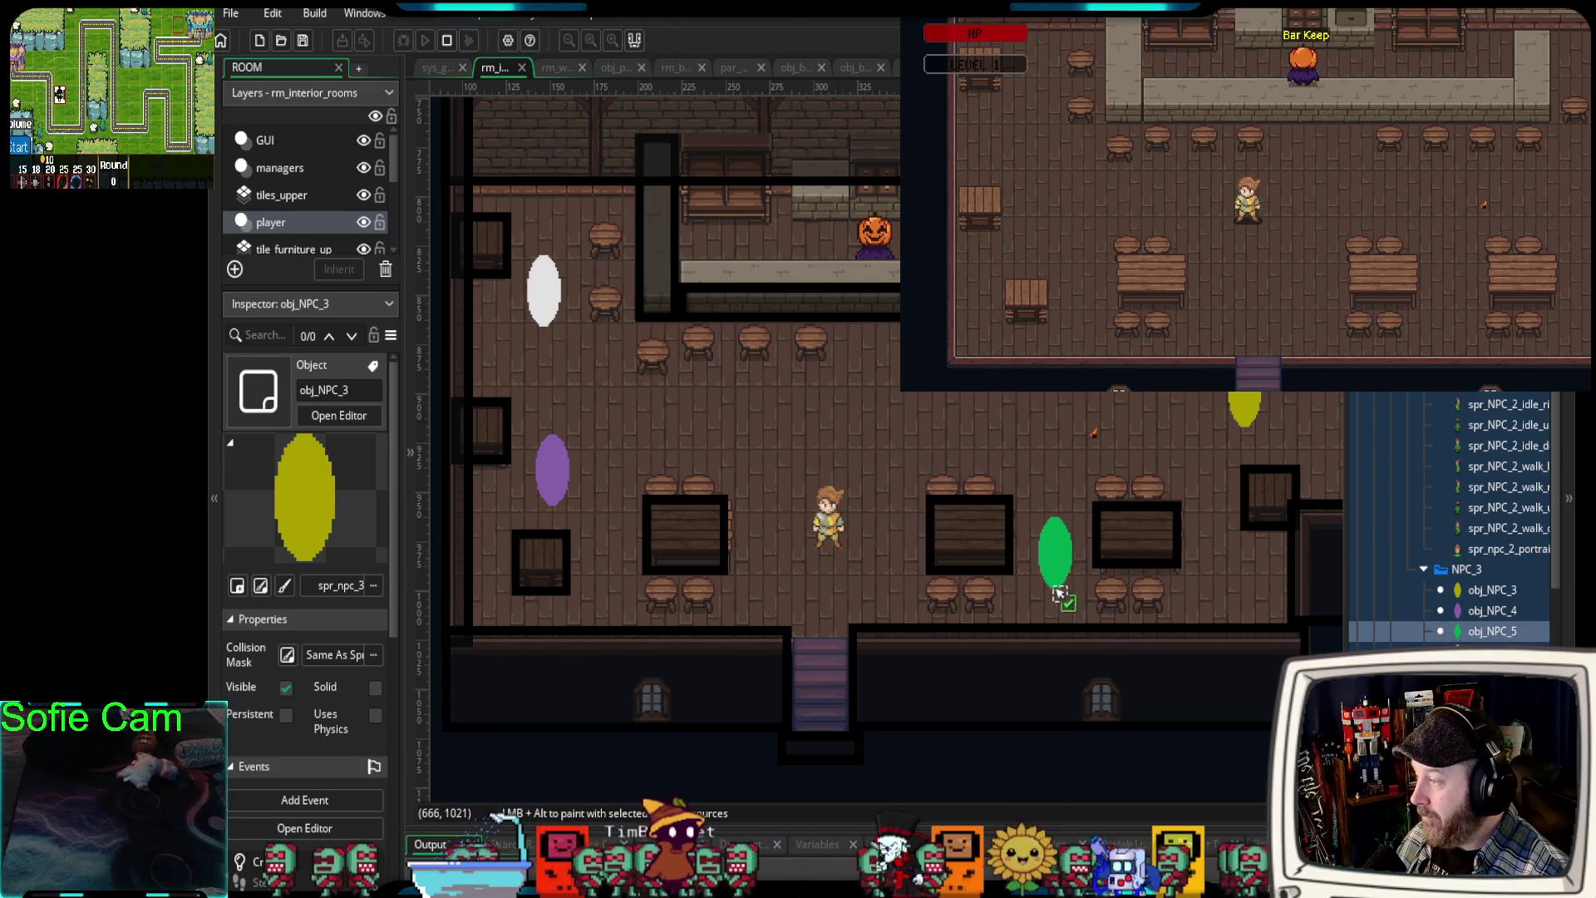
{"action": "left_click", "coordinate": [446, 40]}
- Rebuild and launch the game to view the tavern with NPCs 3, 4, 5 and 6
{"action": "left_click", "coordinate": [404, 40]}
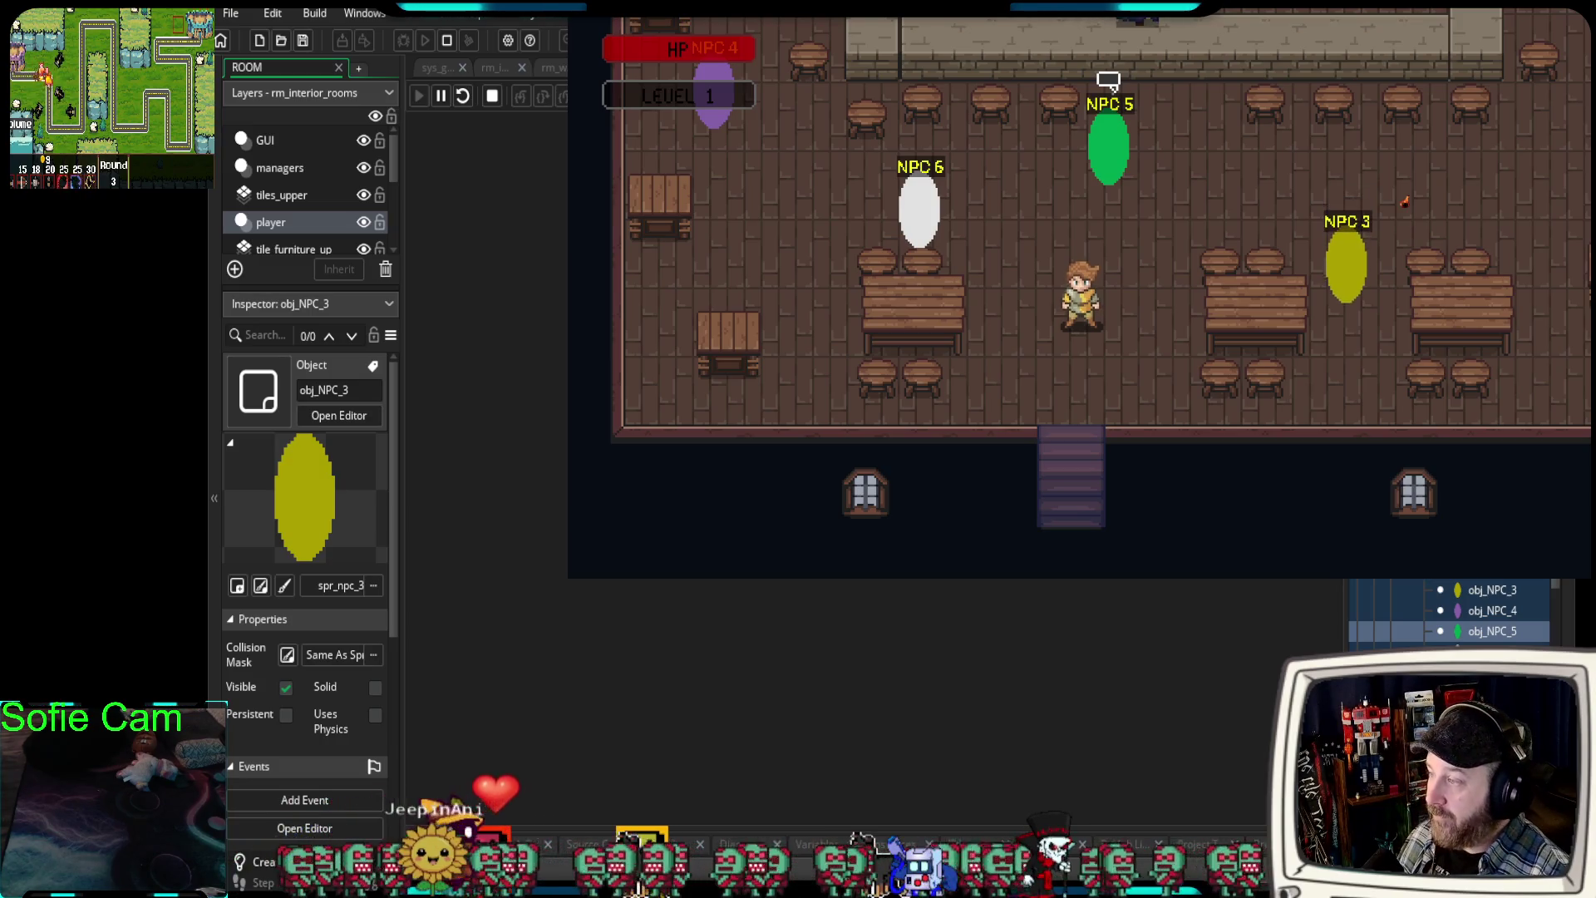
- Walk the player beside the tables and up to the bar counter with arrow and WASD keys
{"action": "key", "text": "Down"}
{"action": "key", "text": "Up"}
{"action": "key", "text": "Left"}
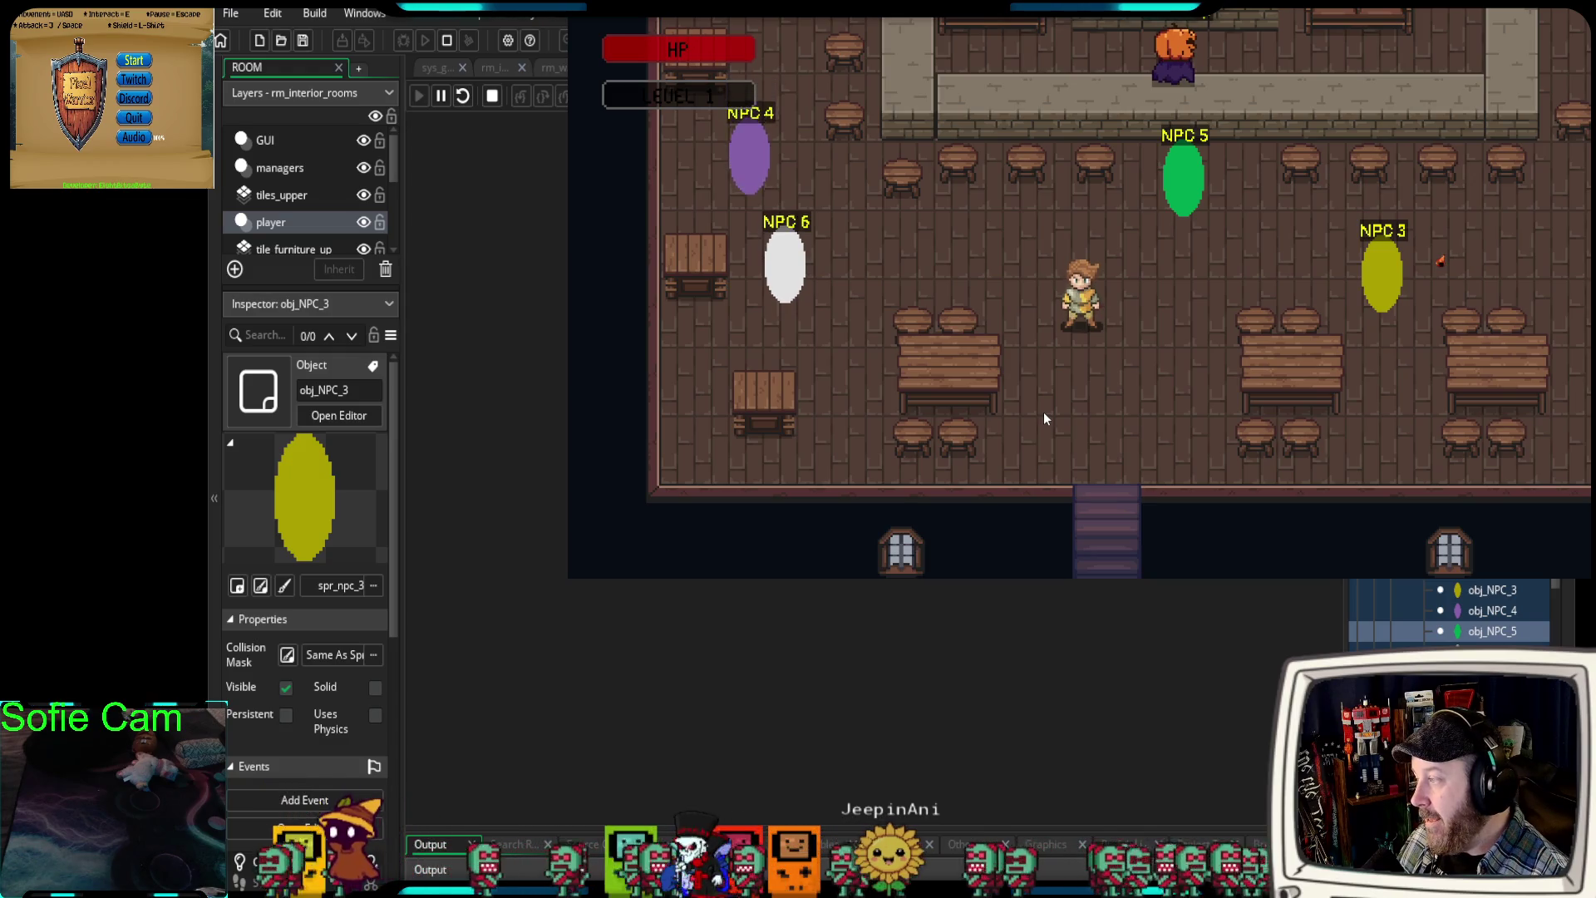
{"action": "key", "text": "a"}
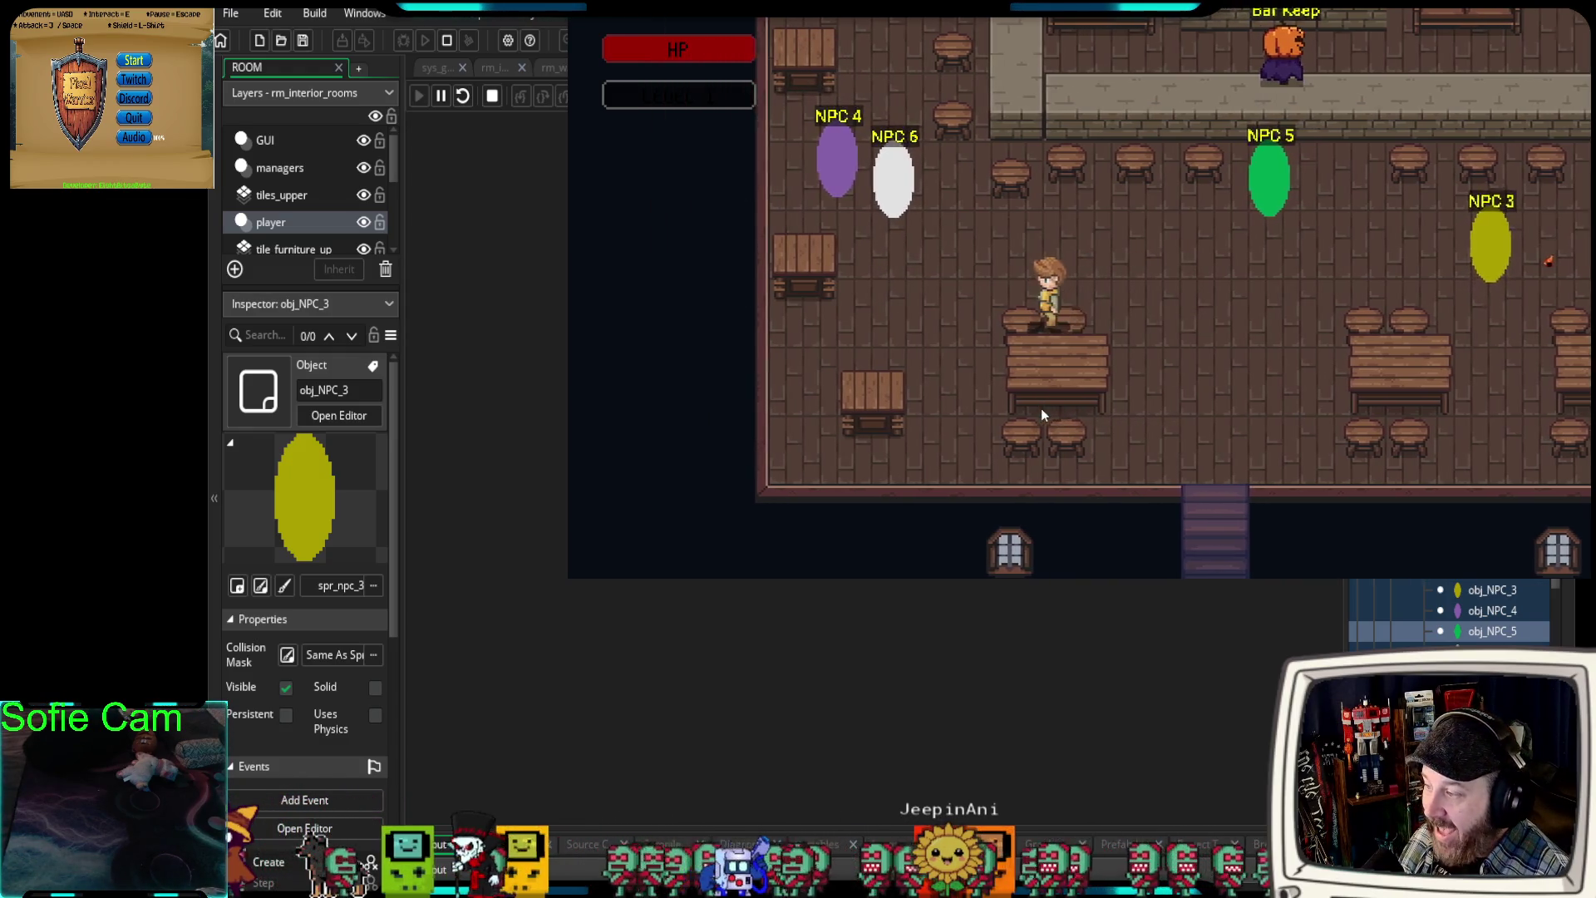
{"action": "key", "text": "d"}
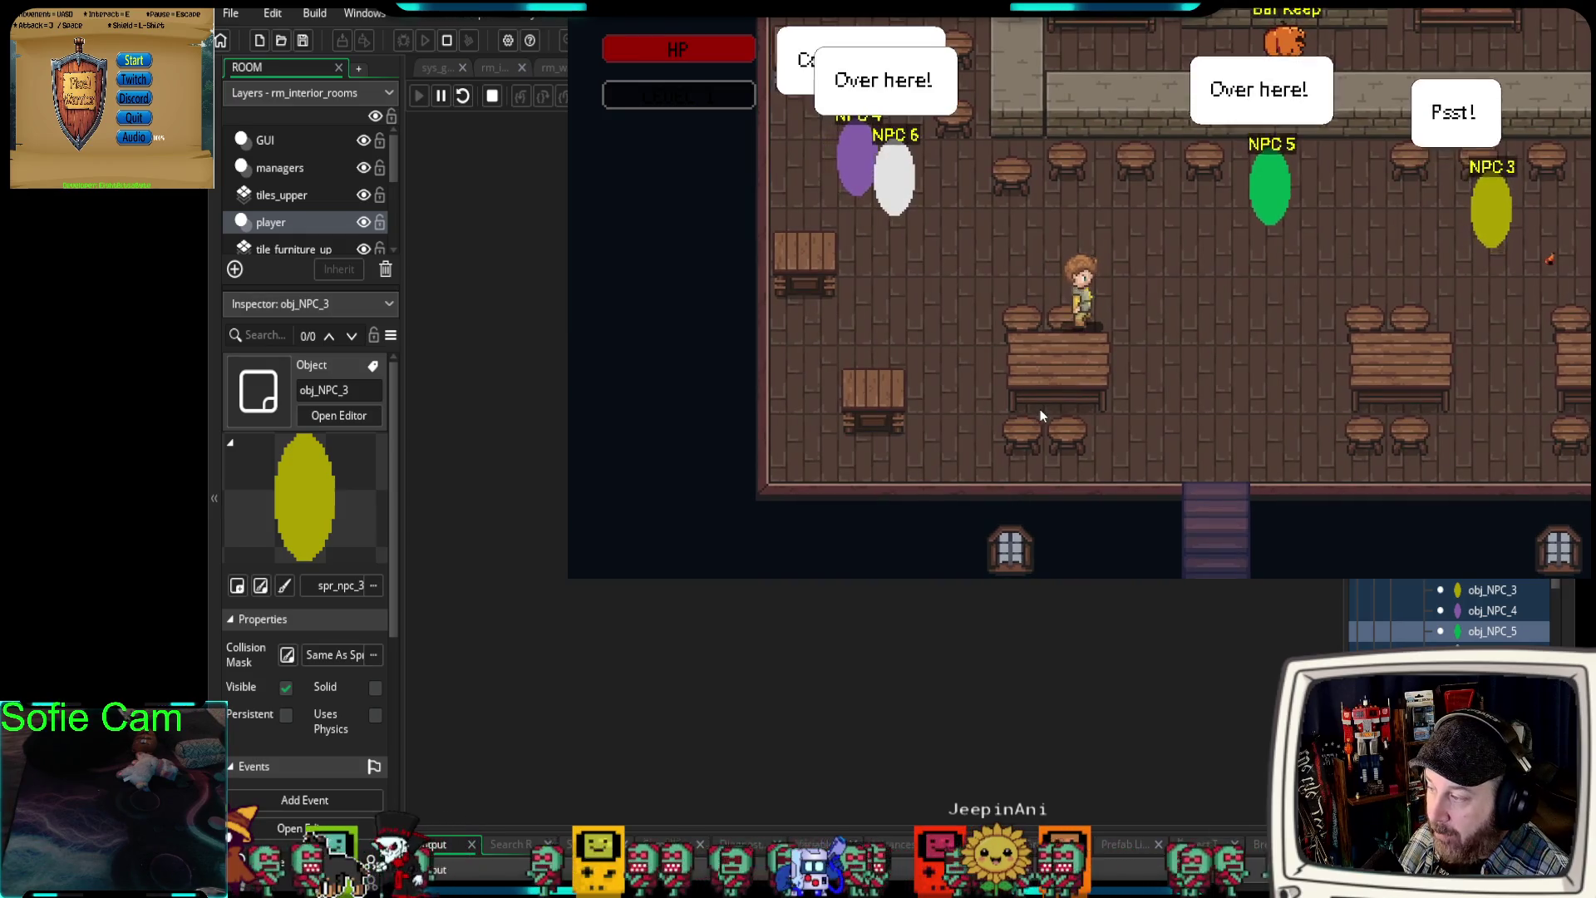
{"action": "key", "text": "s"}
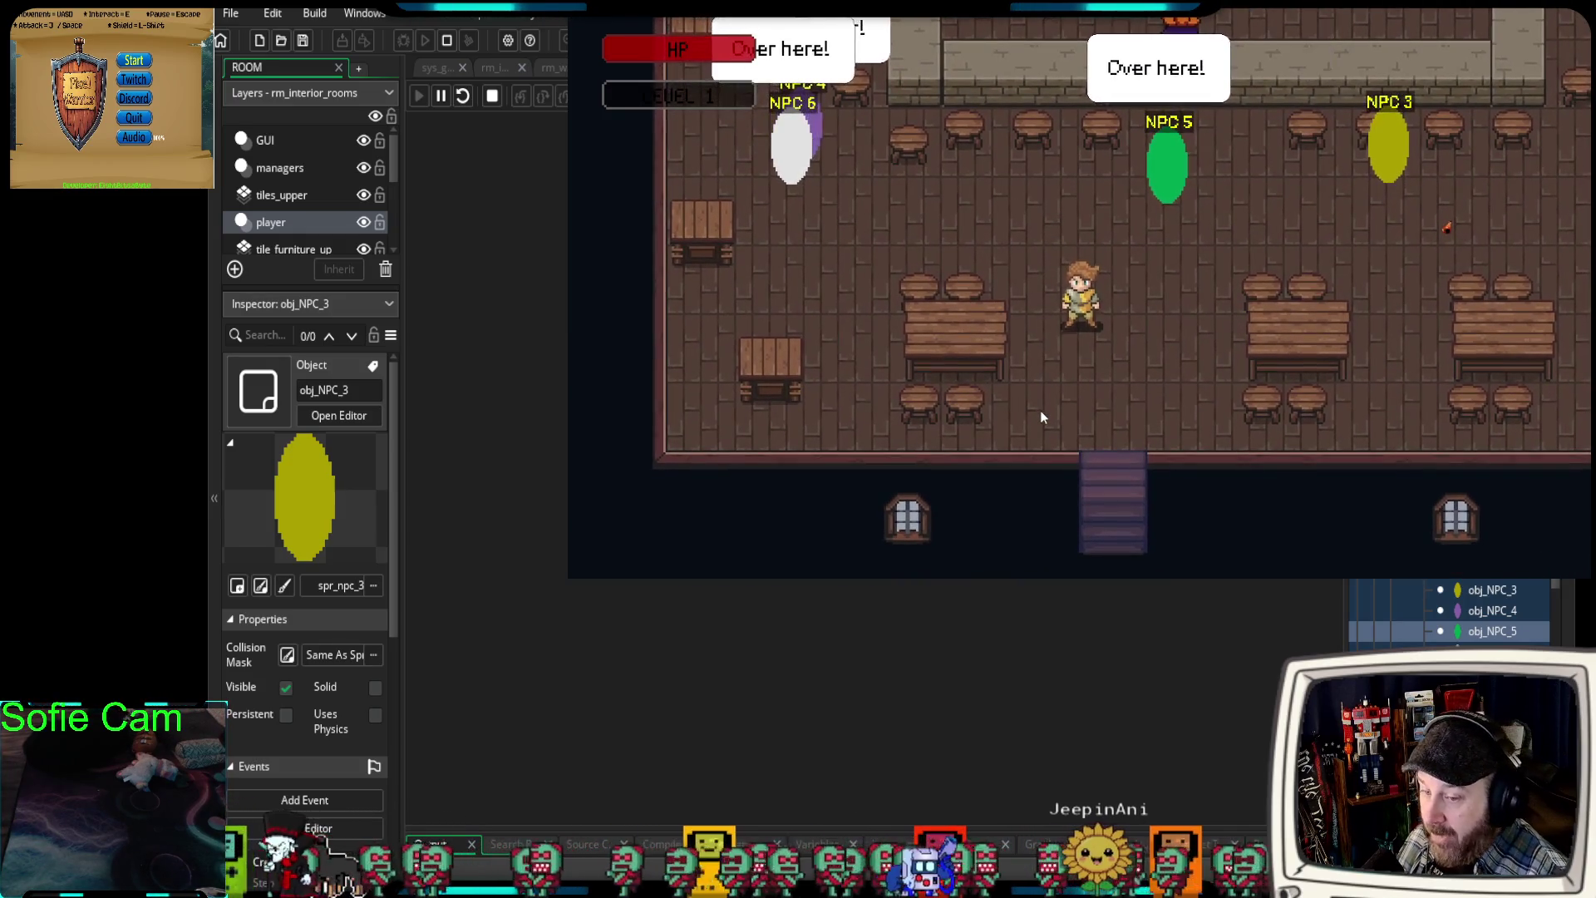
{"action": "key", "text": "w"}
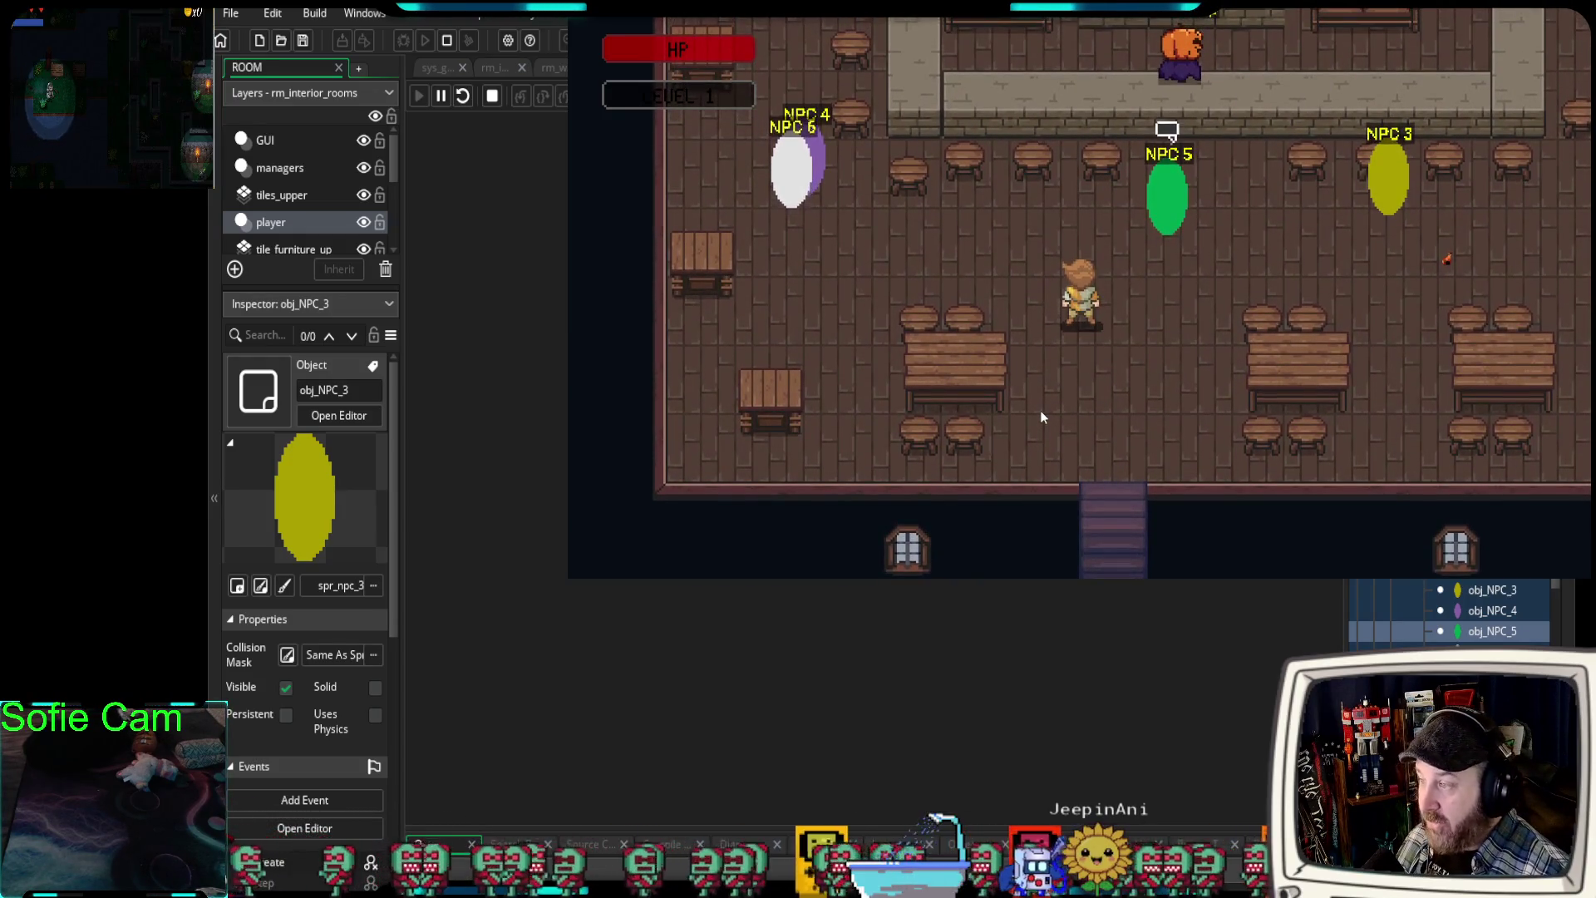
{"action": "key", "text": "w"}
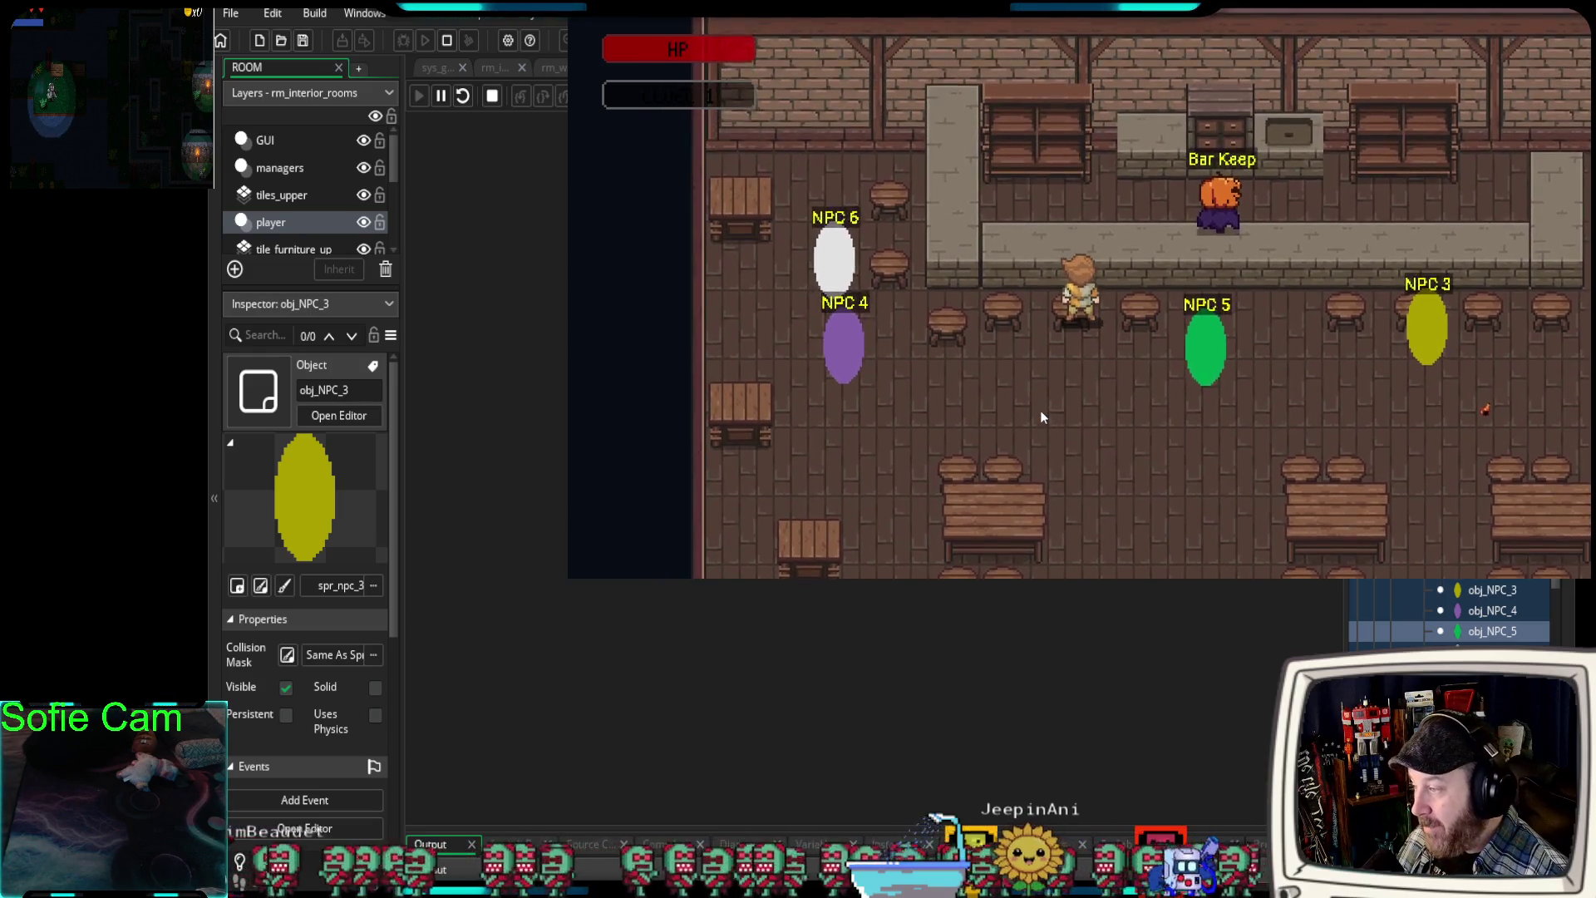
{"action": "key", "text": "s"}
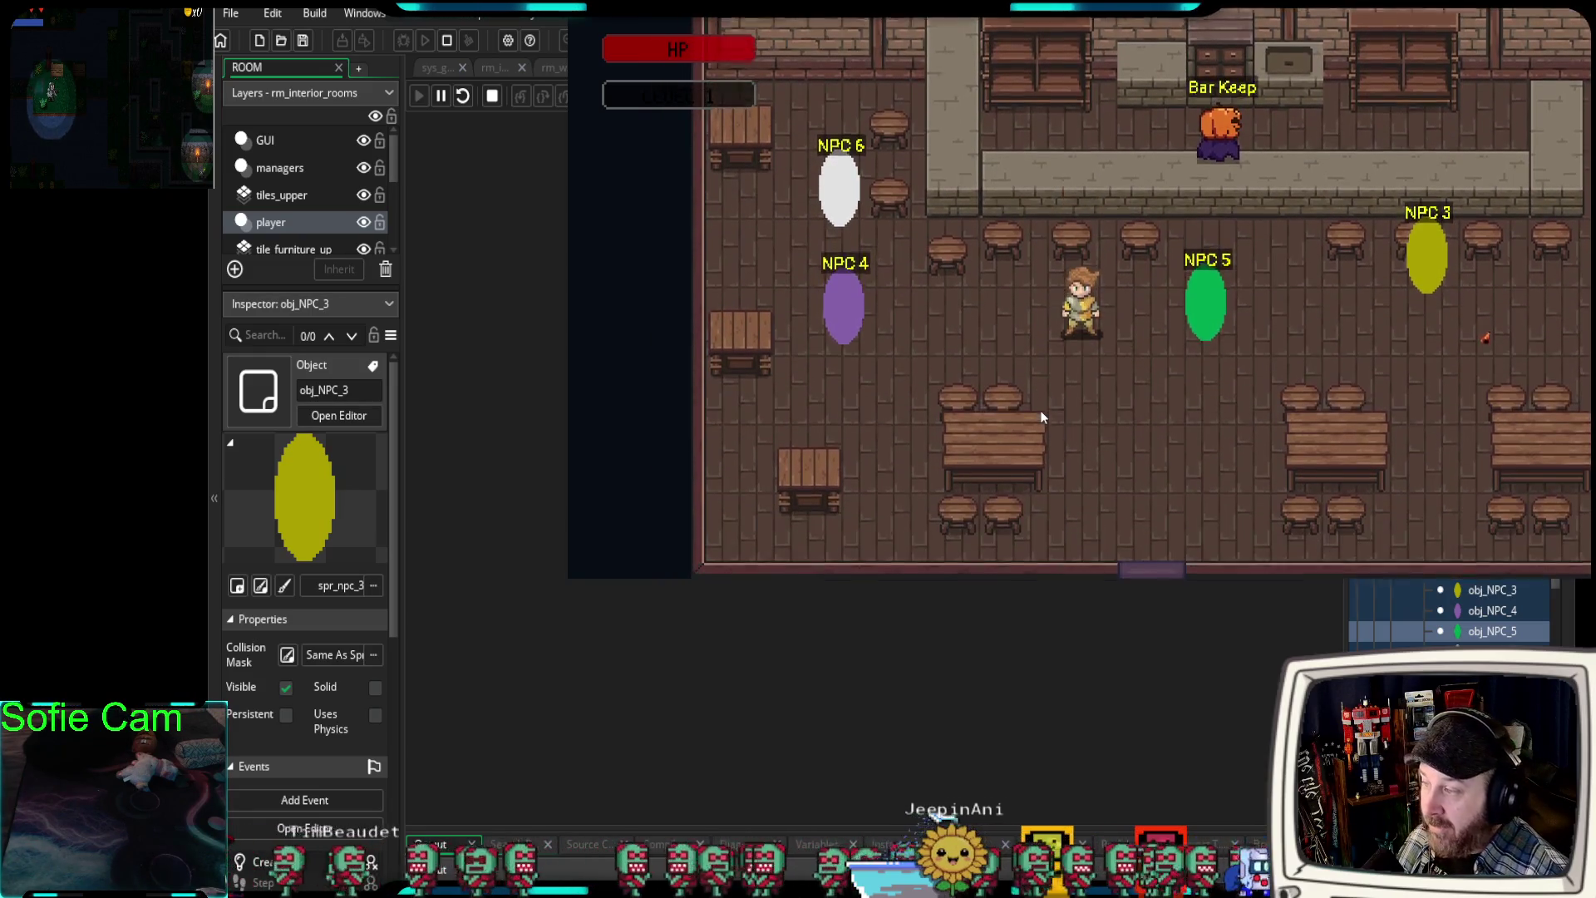
- Walk the player around the tables toward NPC 5 and back away
{"action": "key", "text": "w"}
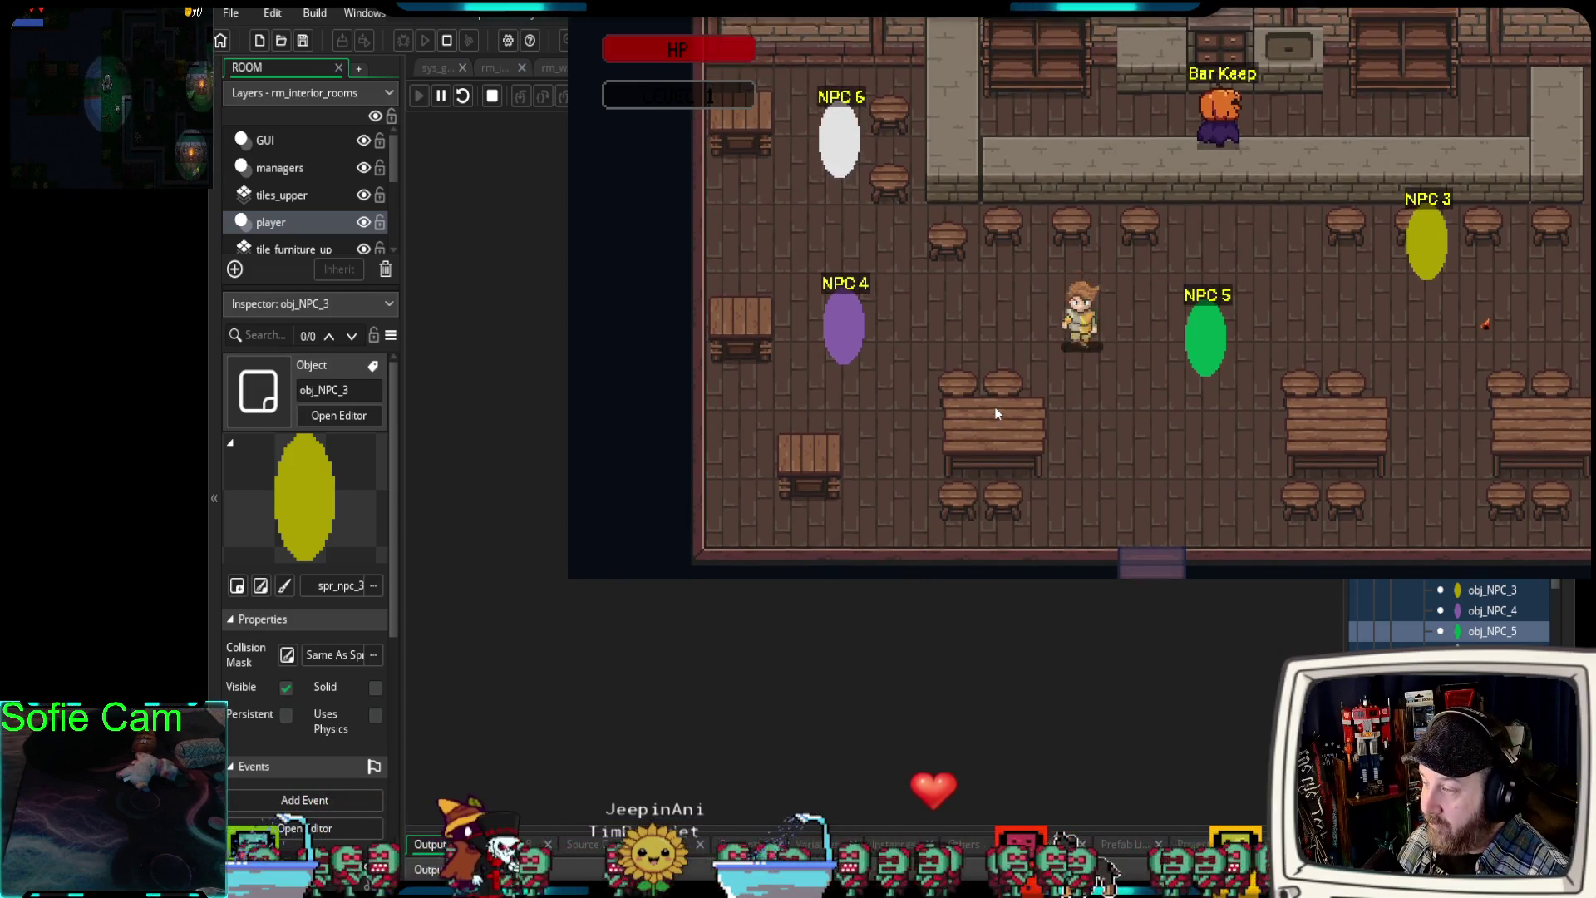
{"action": "key", "text": "d"}
{"action": "key", "text": "s"}
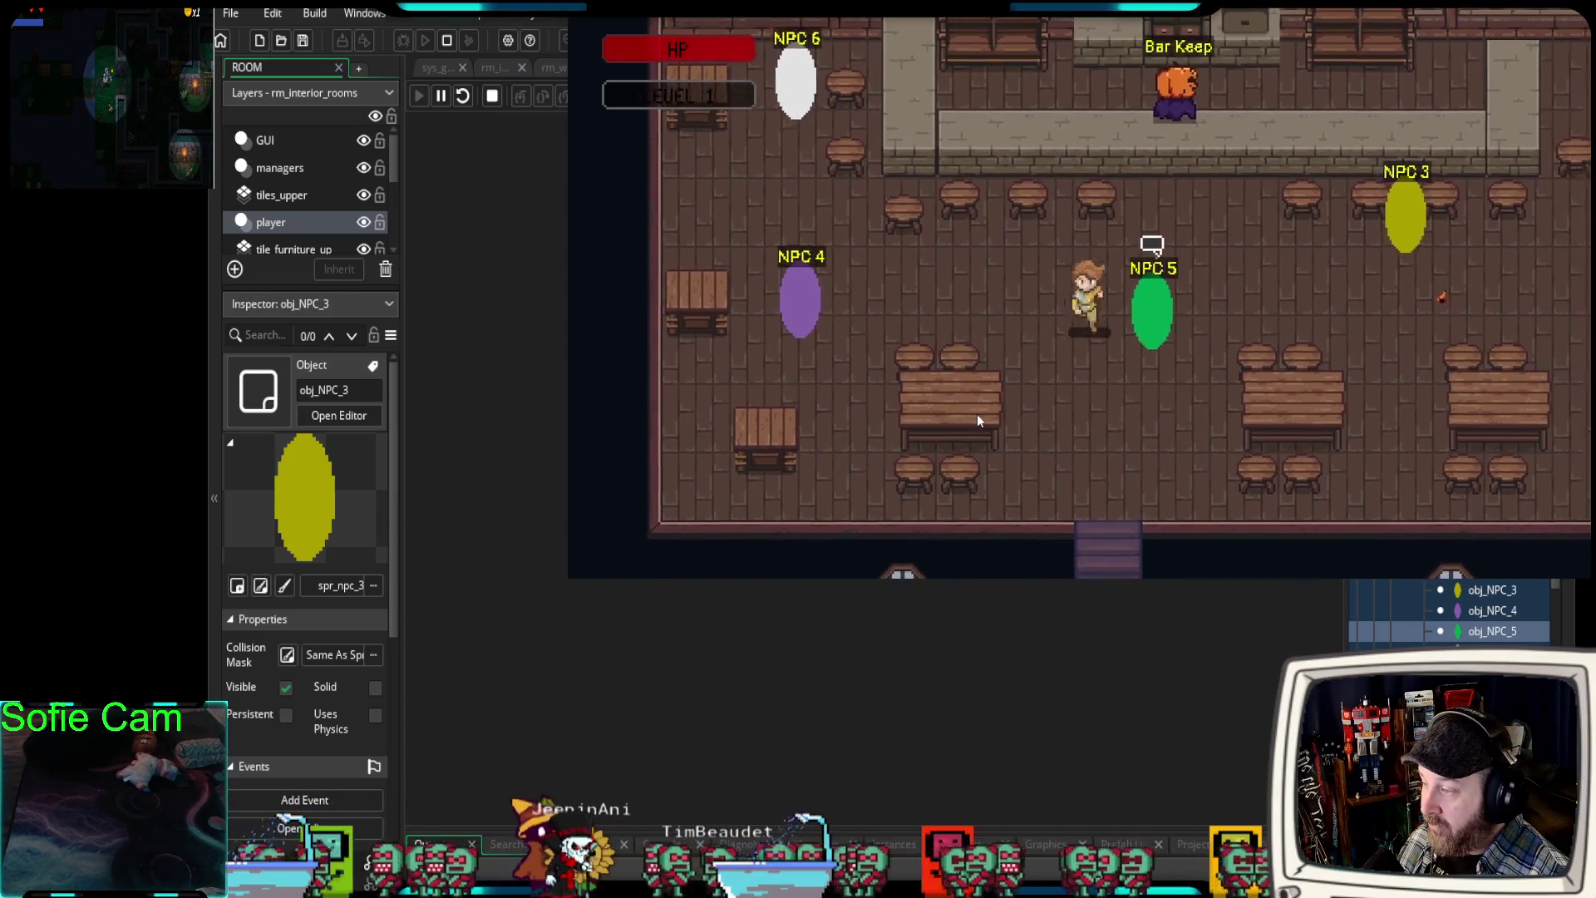
{"action": "key", "text": "s"}
{"action": "key", "text": "a"}
{"action": "key", "text": "w"}
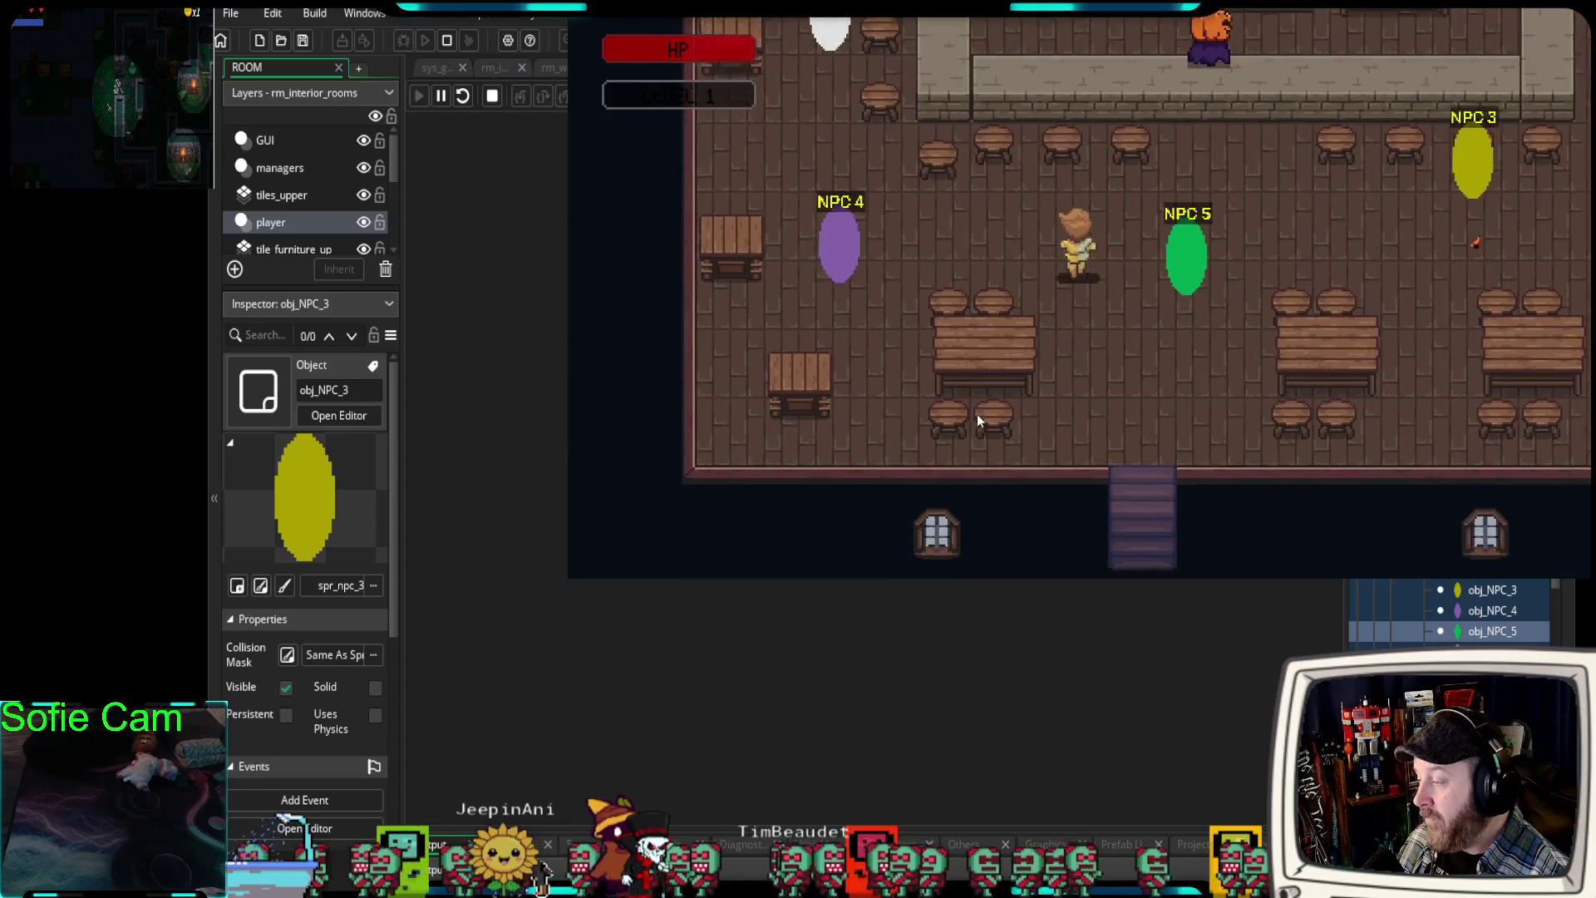
{"action": "key", "text": "s"}
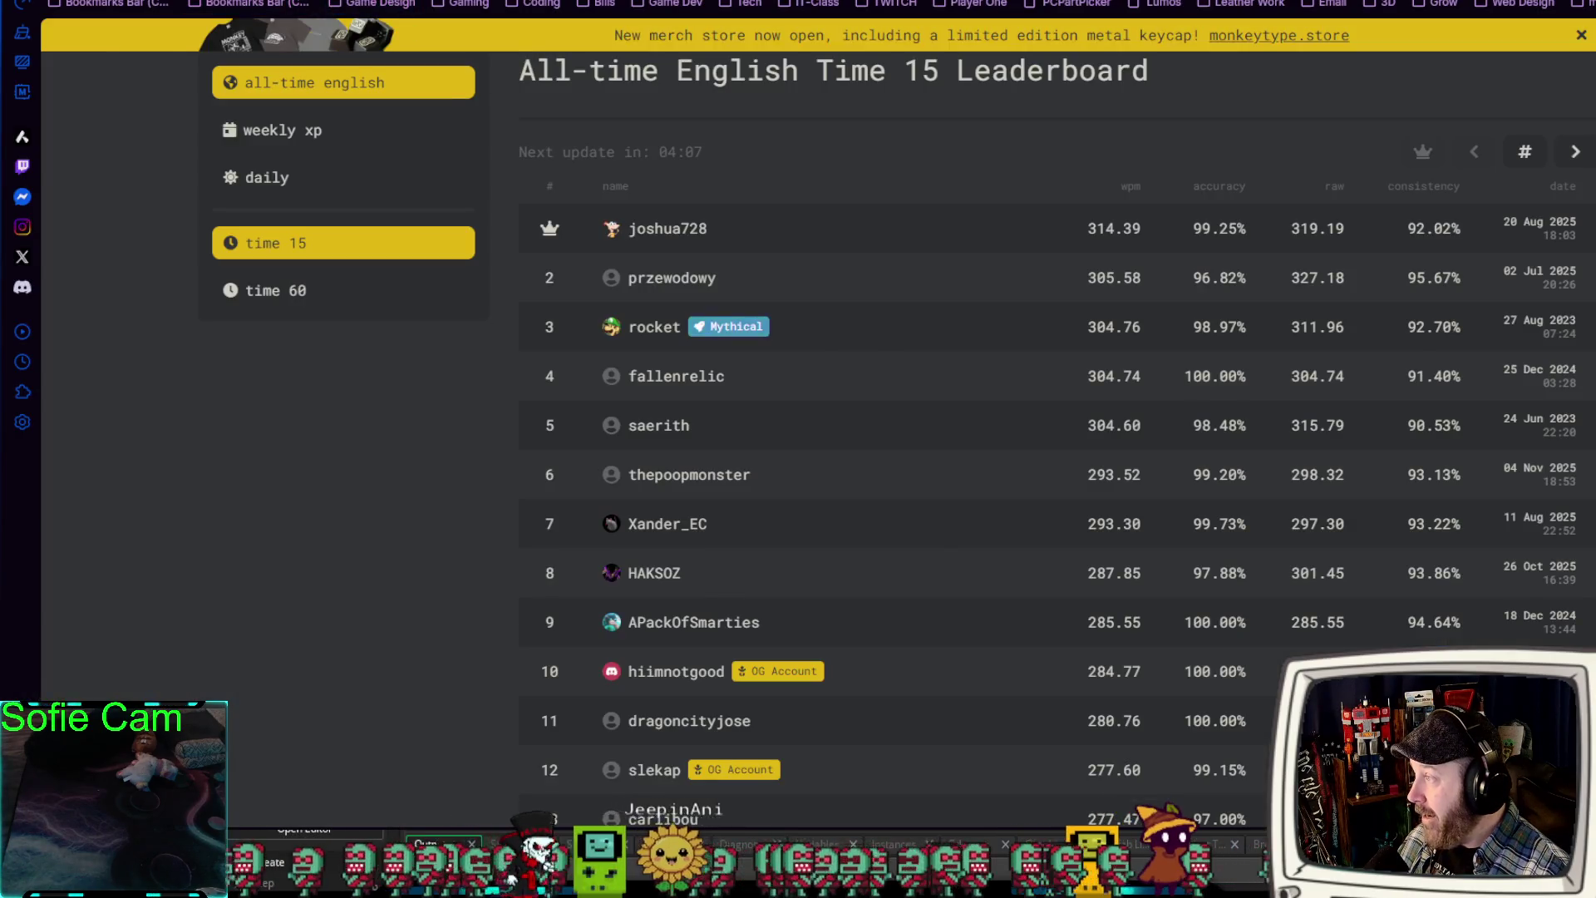
- Scroll down the itch.io profile to the game thumbnails
{"action": "scroll", "coordinate": [756, 507], "scroll_direction": "down", "scroll_amount": 20}
{"action": "scroll", "coordinate": [619, 508], "scroll_direction": "down", "scroll_amount": 1}
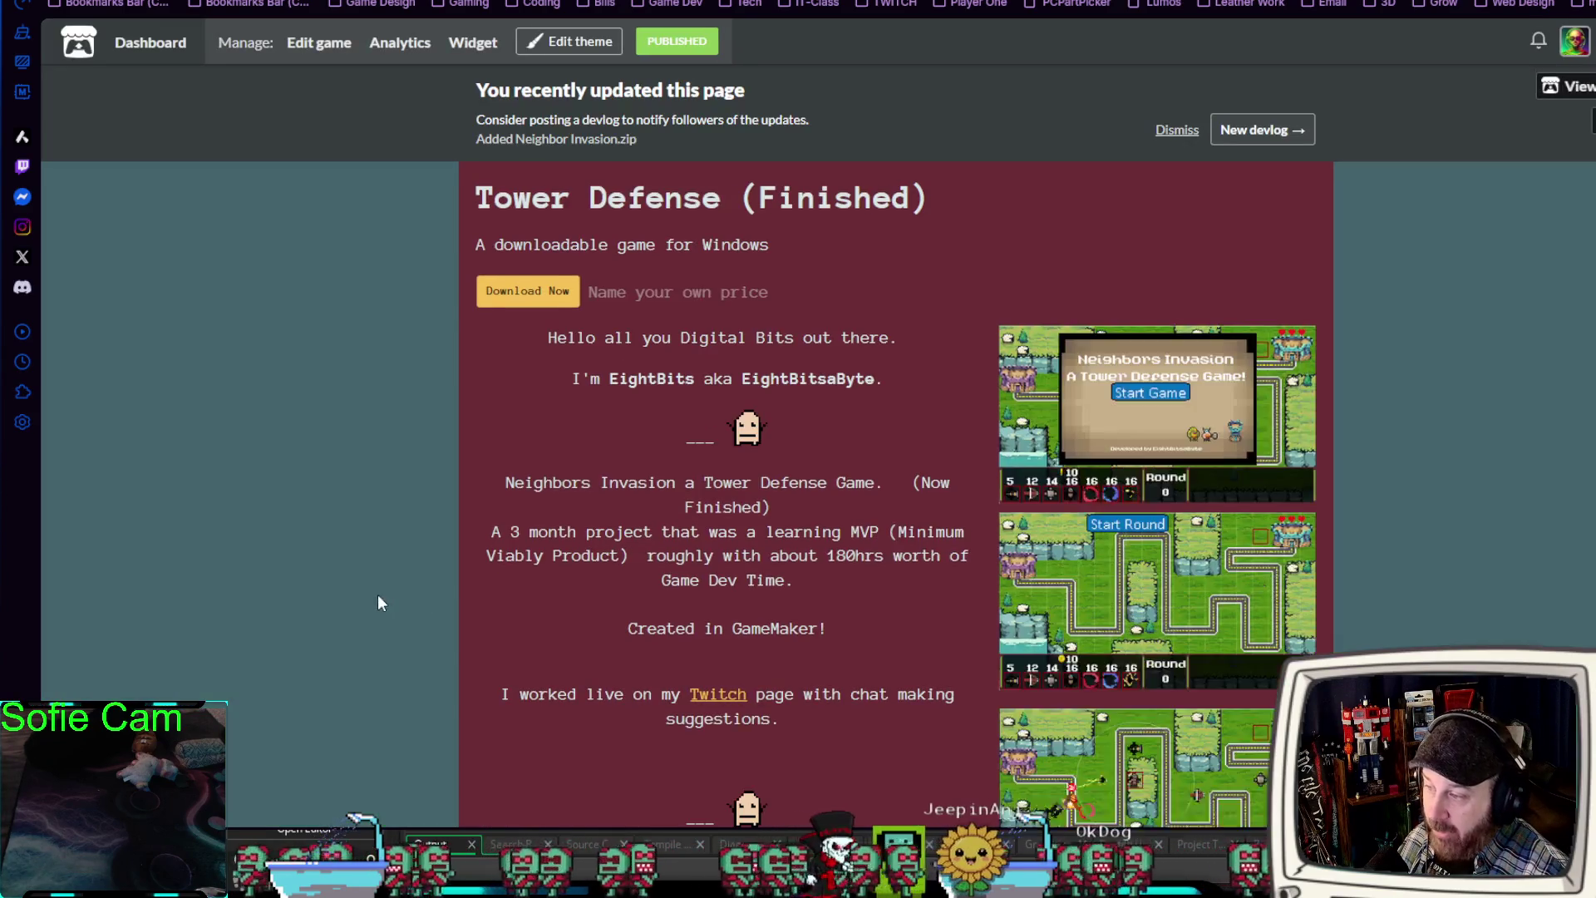
- Browse the Tower Defense (Finished) page, go back to the profile, and return to GameMaker
{"action": "scroll", "coordinate": [383, 592], "scroll_direction": "down", "scroll_amount": 4}
{"action": "scroll", "coordinate": [391, 590], "scroll_direction": "up", "scroll_amount": 5}
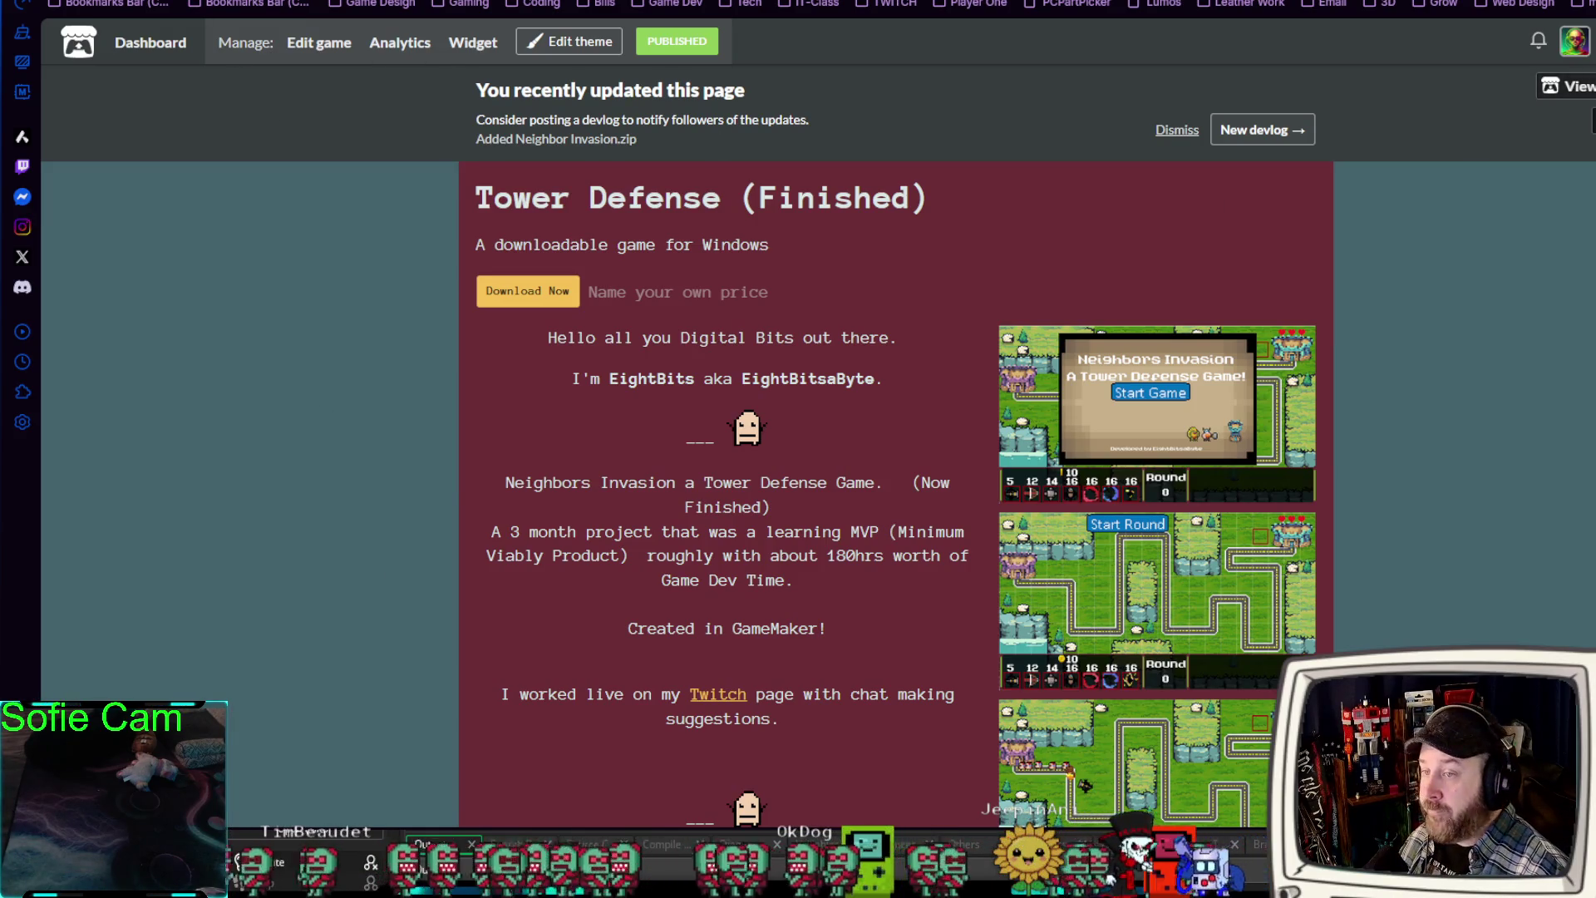
{"action": "key", "text": "alt+Left"}
{"action": "key", "text": "alt+Tab"}
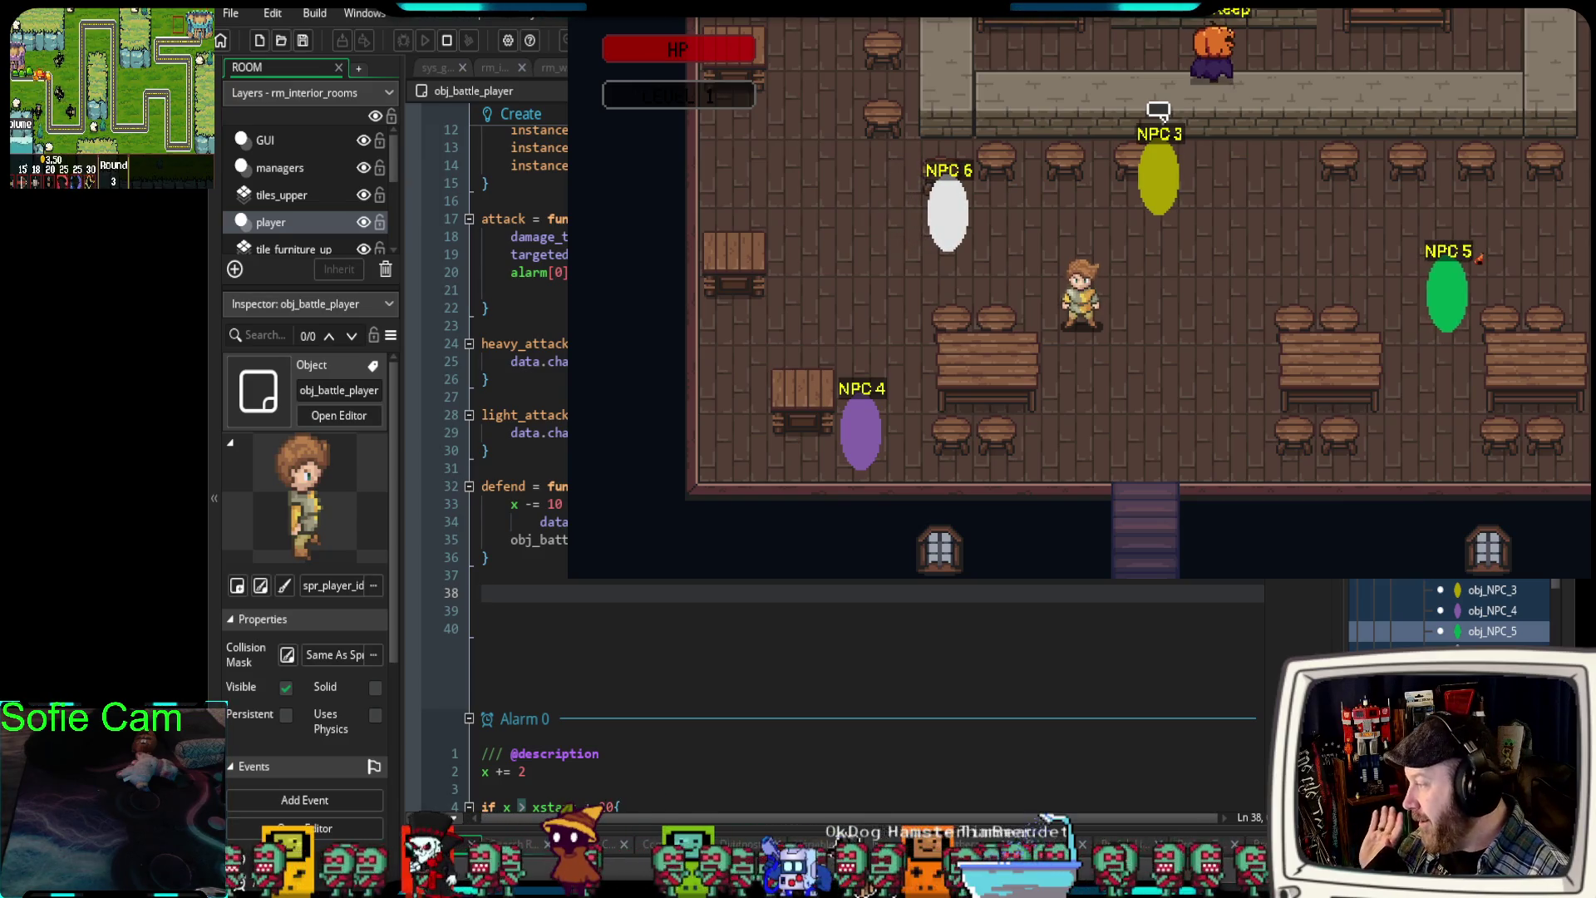
- Select the defend, light_attack and heavy_attack function bodies, then place the caret after defend
{"action": "left_click_drag", "start_coordinate": [489, 558], "coordinate": [482, 521]}
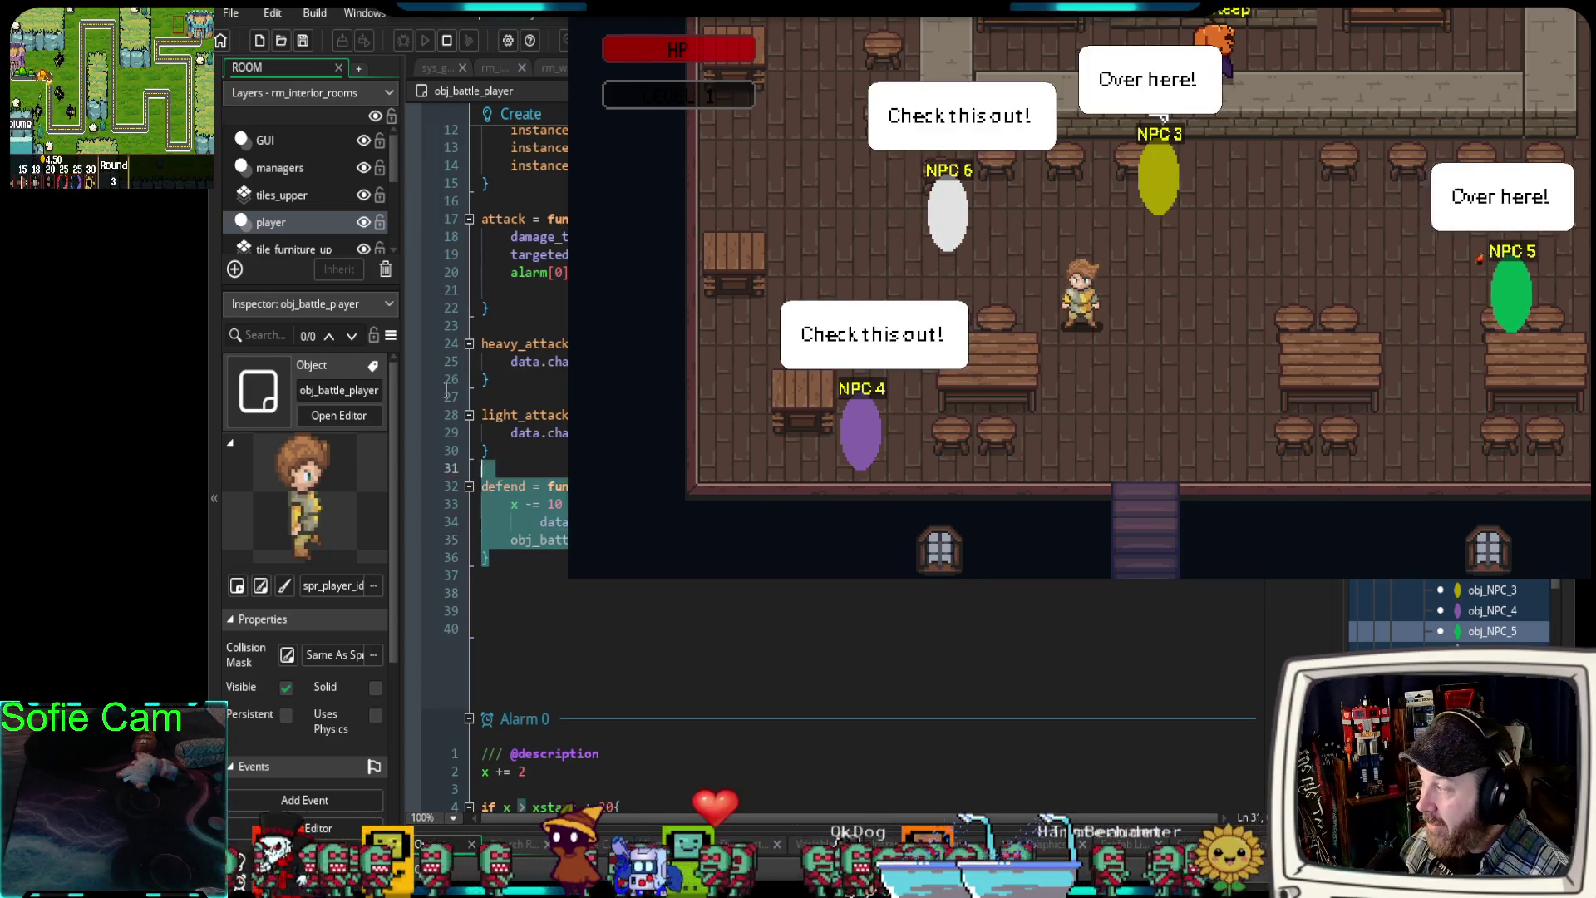
{"action": "left_click_drag", "start_coordinate": [449, 410], "coordinate": [444, 333]}
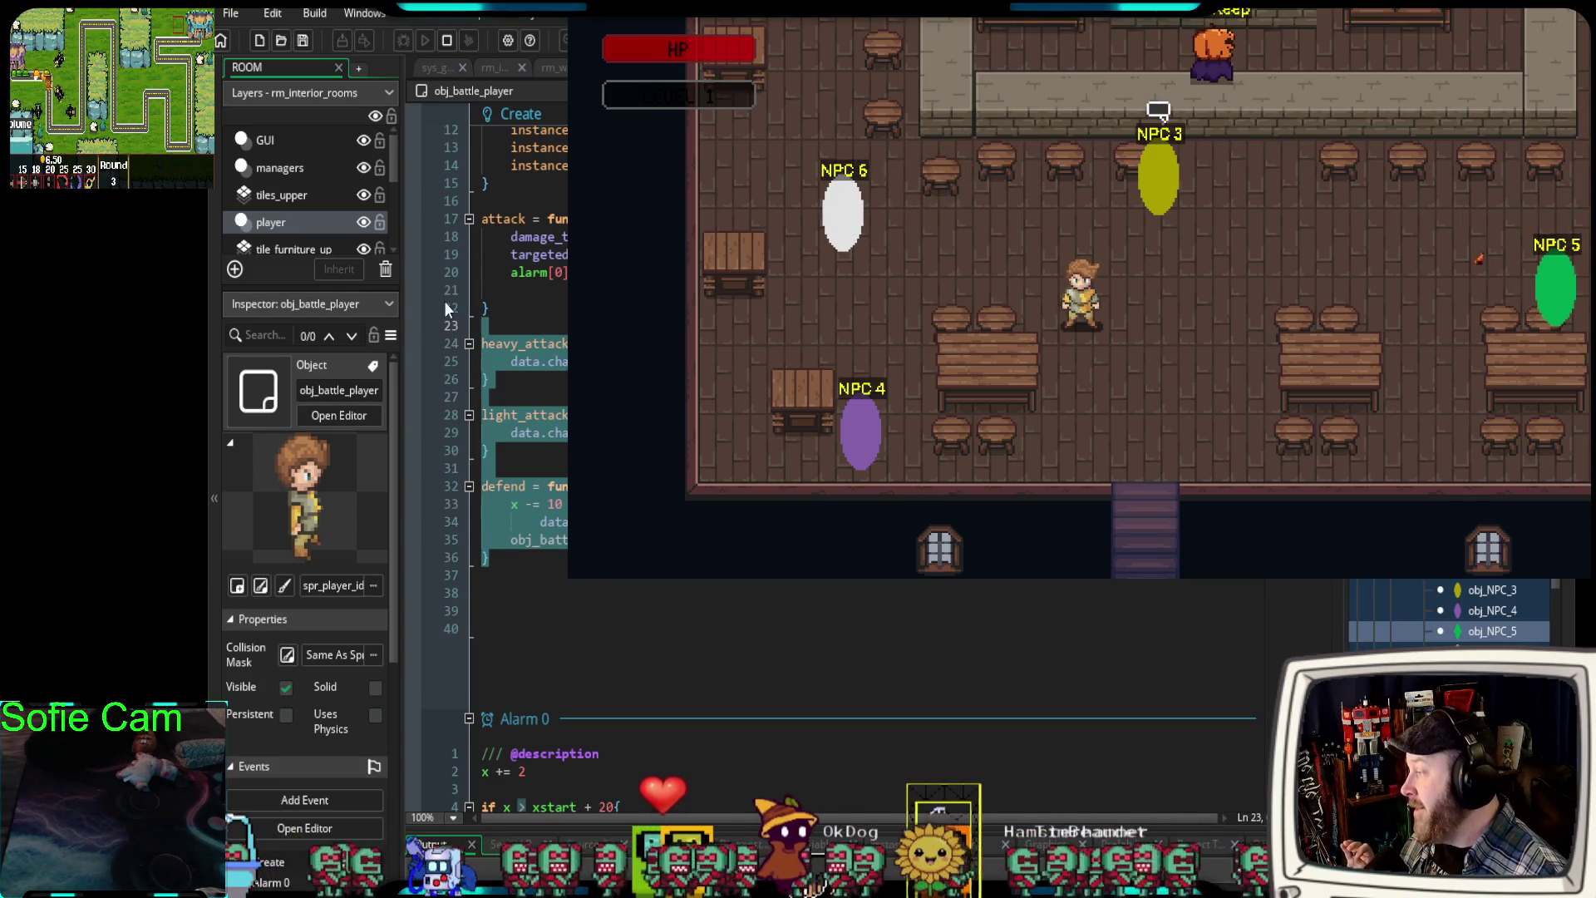
{"action": "left_click", "coordinate": [566, 582]}
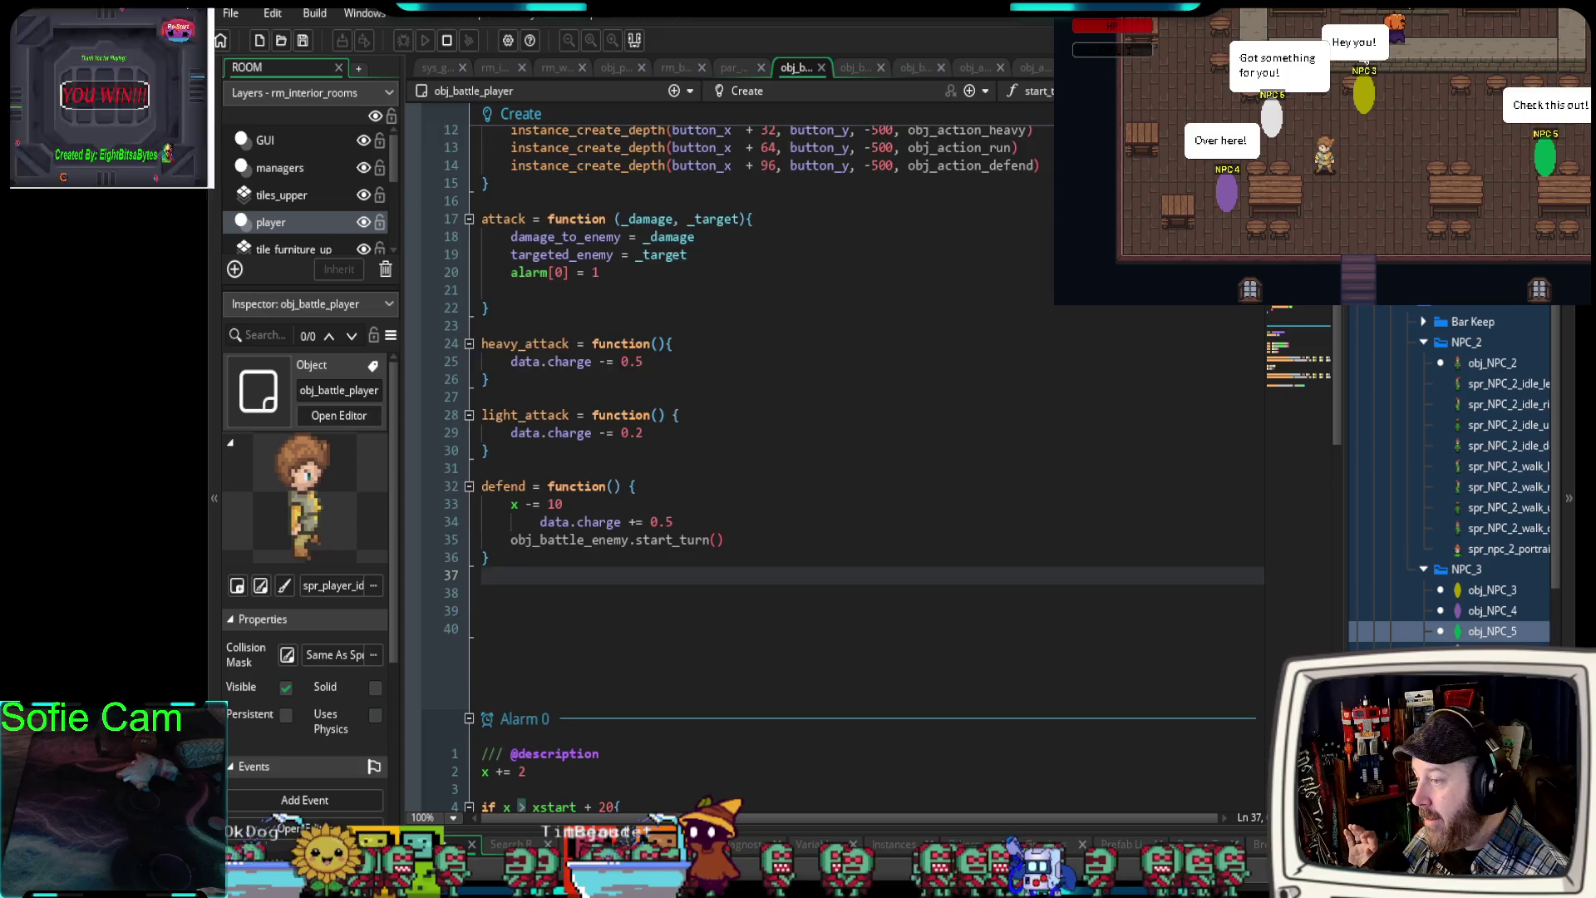
- Start a new line below the defend function at line 40 and stop the running game
{"action": "scroll", "coordinate": [1150, 500], "scroll_direction": "down", "scroll_amount": 2}
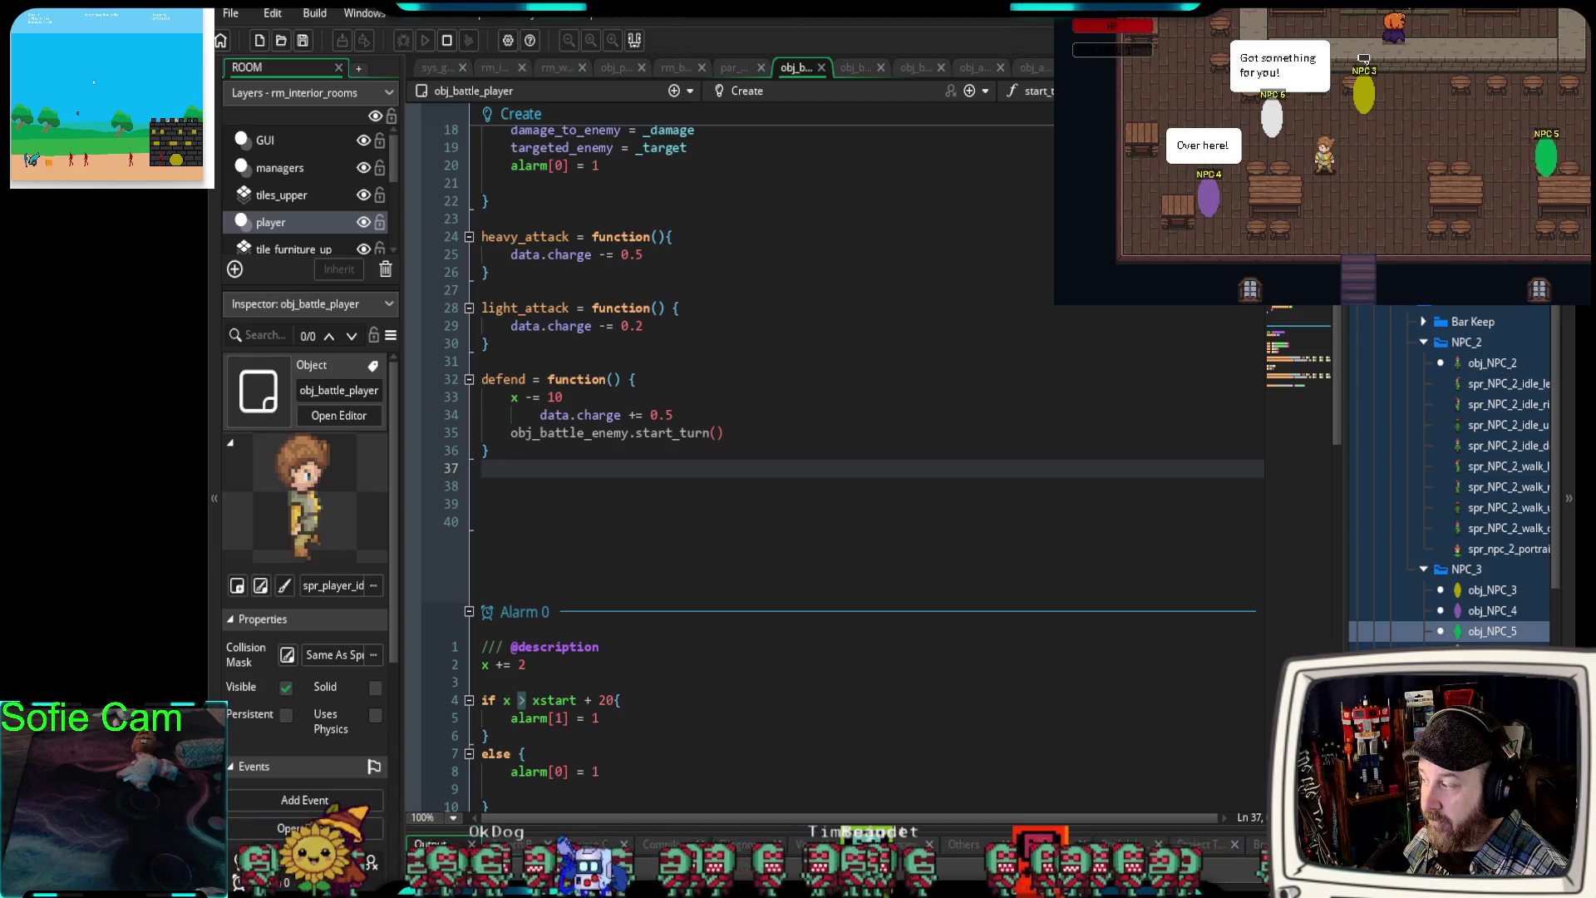
{"action": "left_click", "coordinate": [482, 522]}
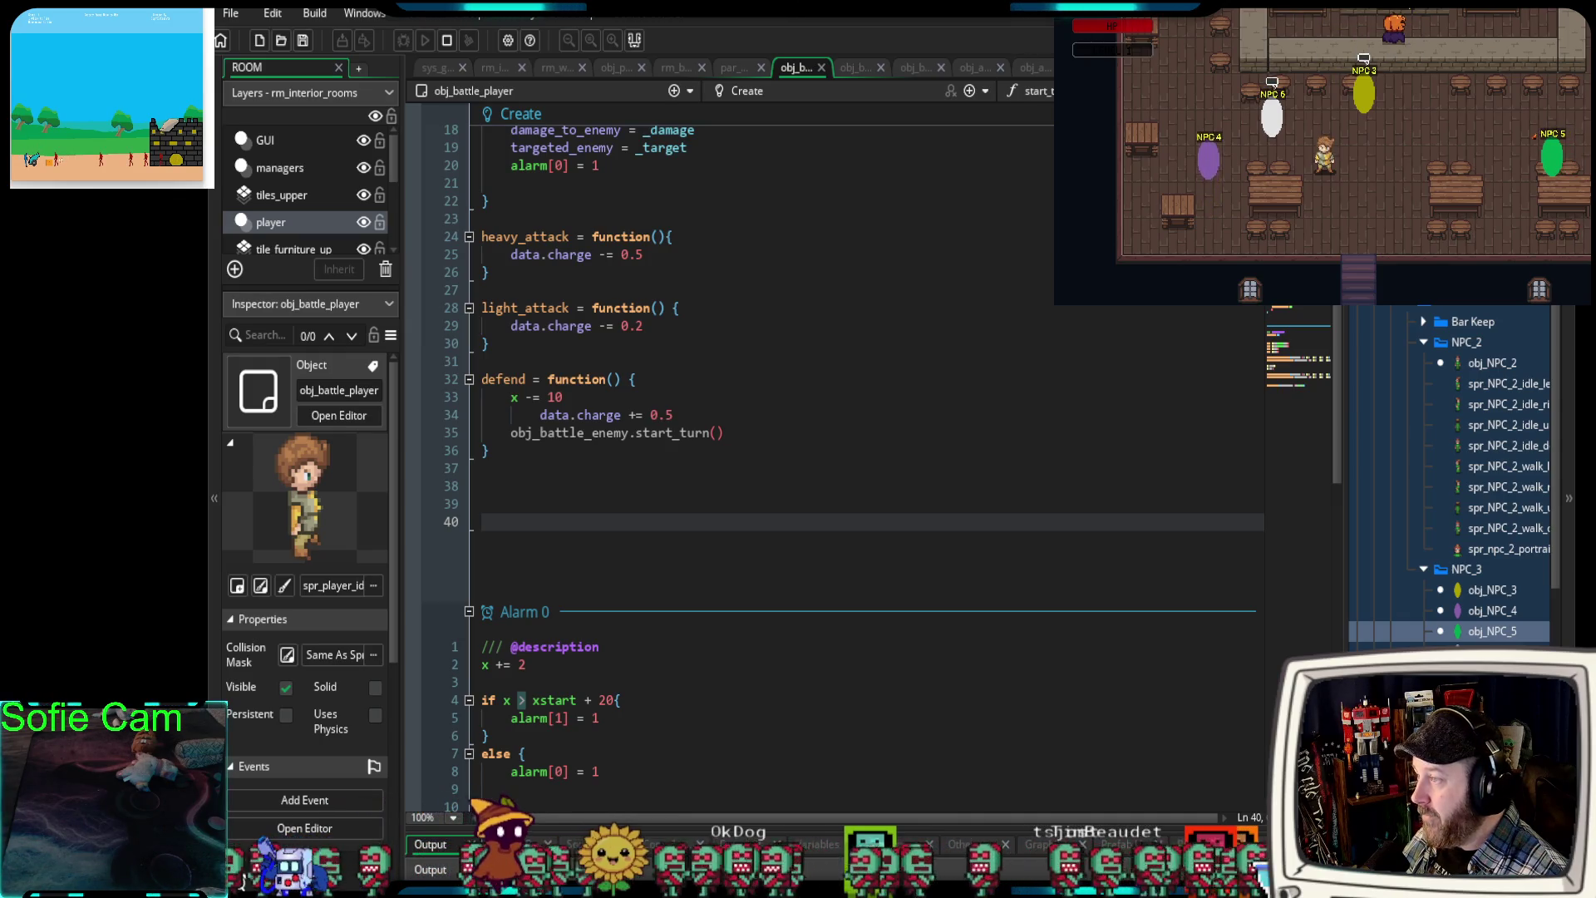
{"action": "key", "text": "Escape"}
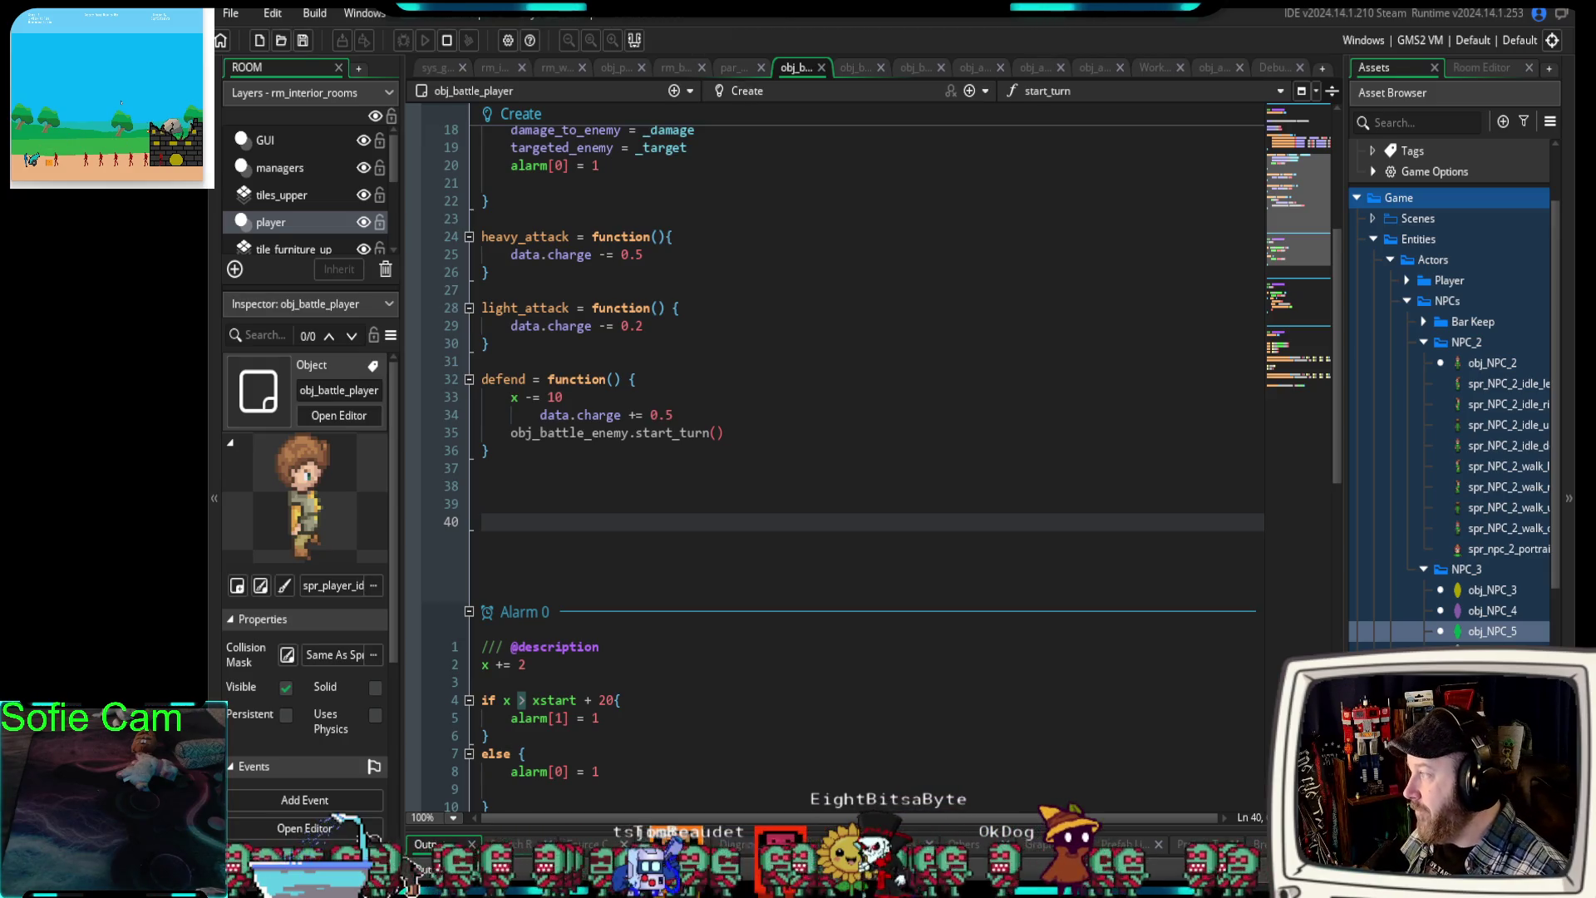
- Scroll up through the obj_battle_player Create code and hide the Asset Browser with Ctrl+Alt+A
{"action": "scroll", "coordinate": [831, 374], "scroll_direction": "up", "scroll_amount": 2}
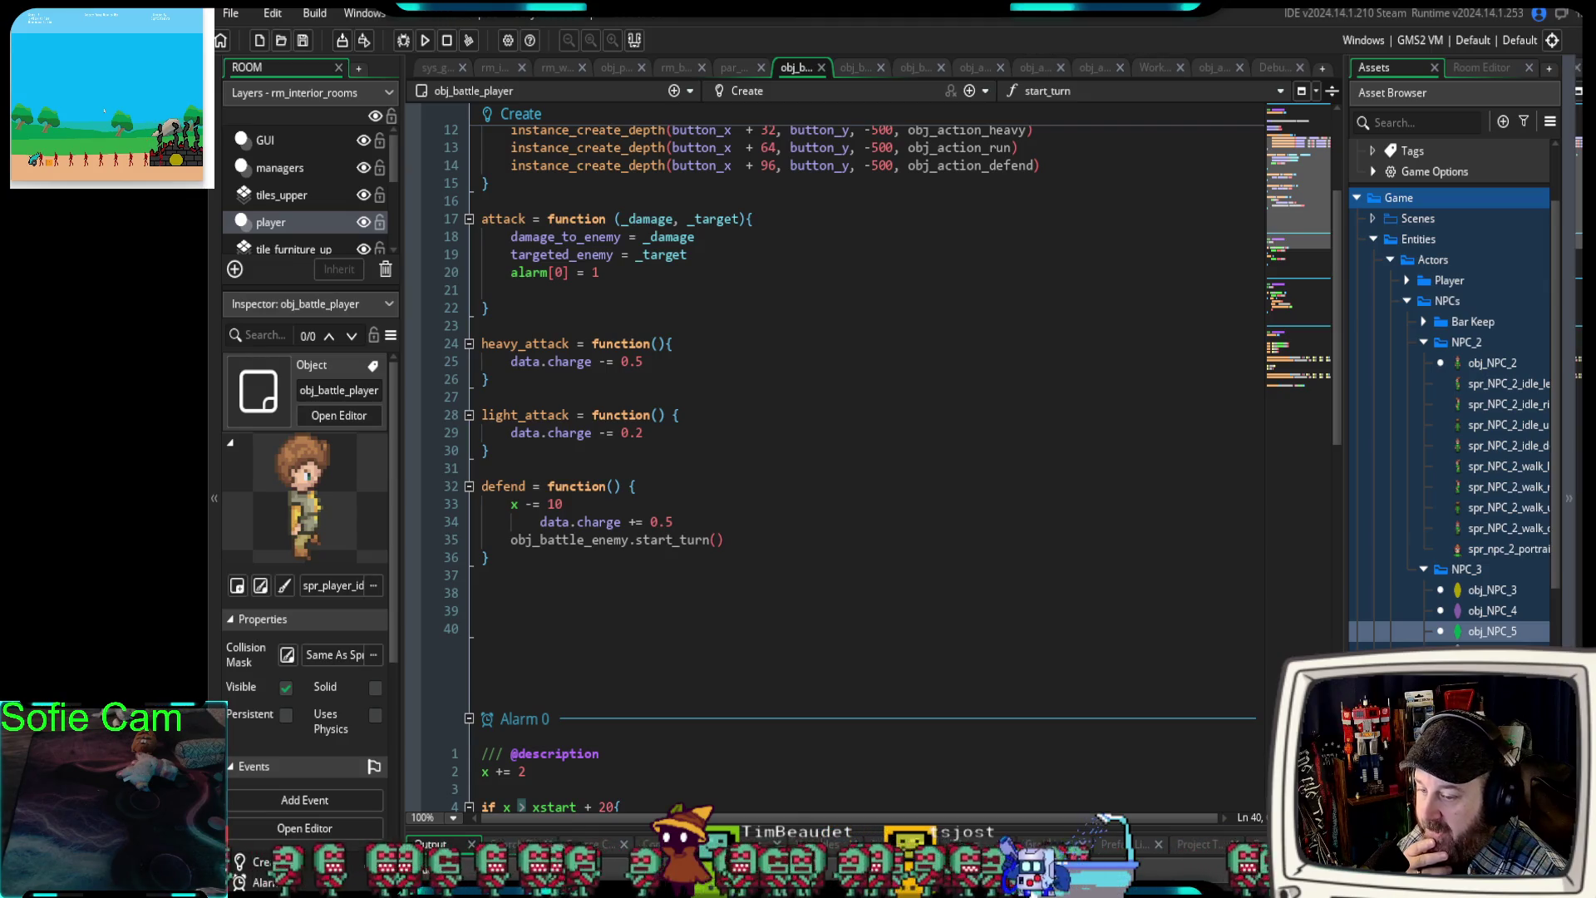
{"action": "key", "text": "ctrl+alt+a"}
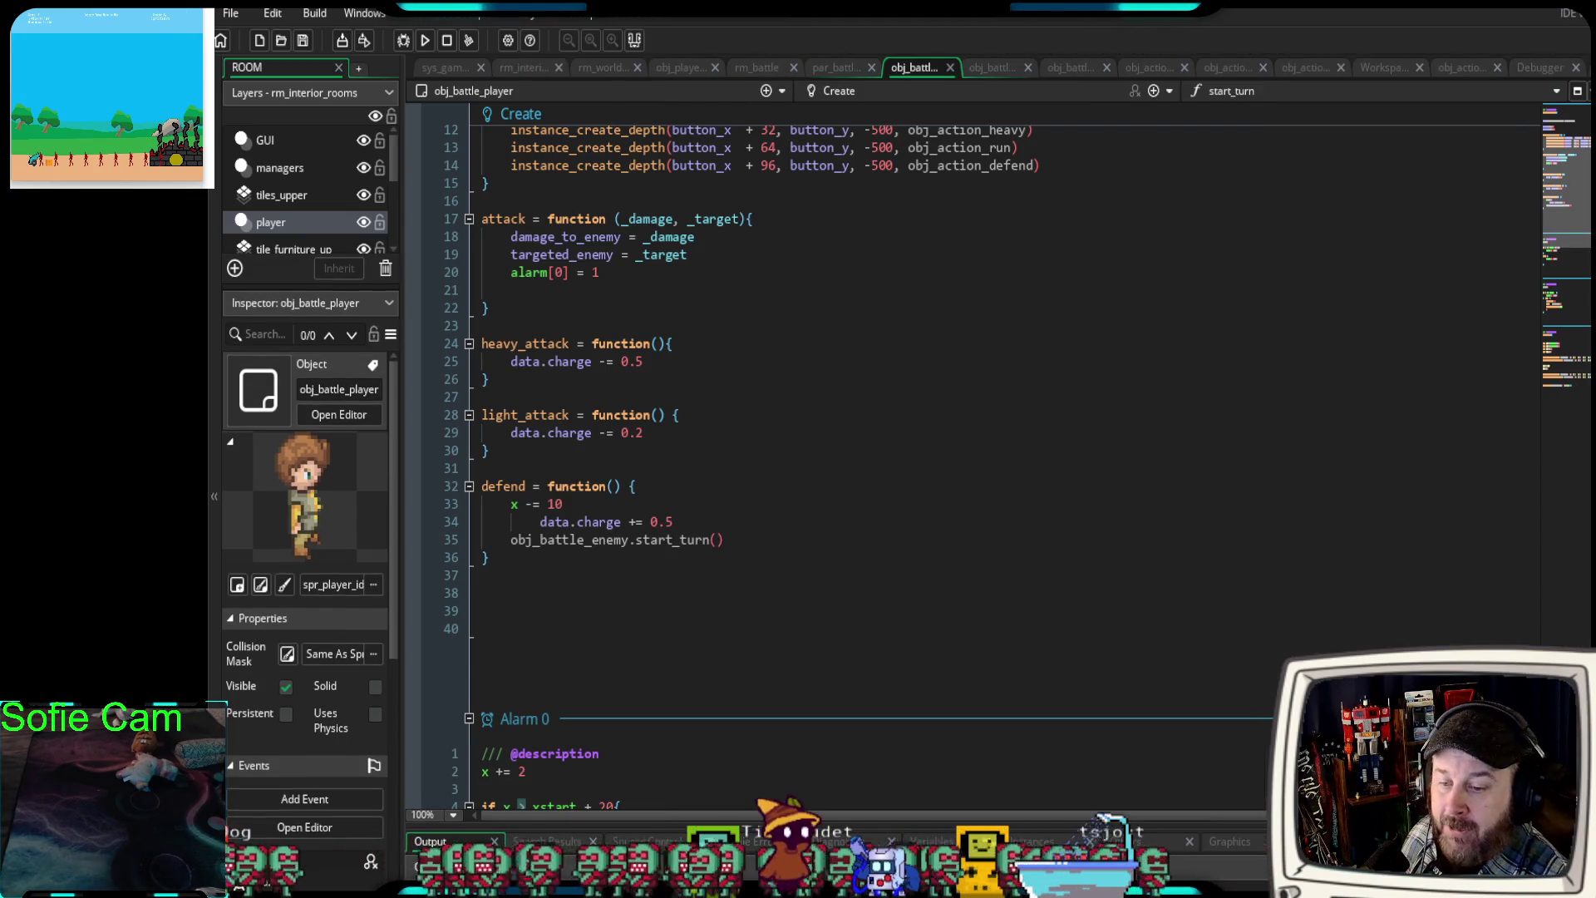
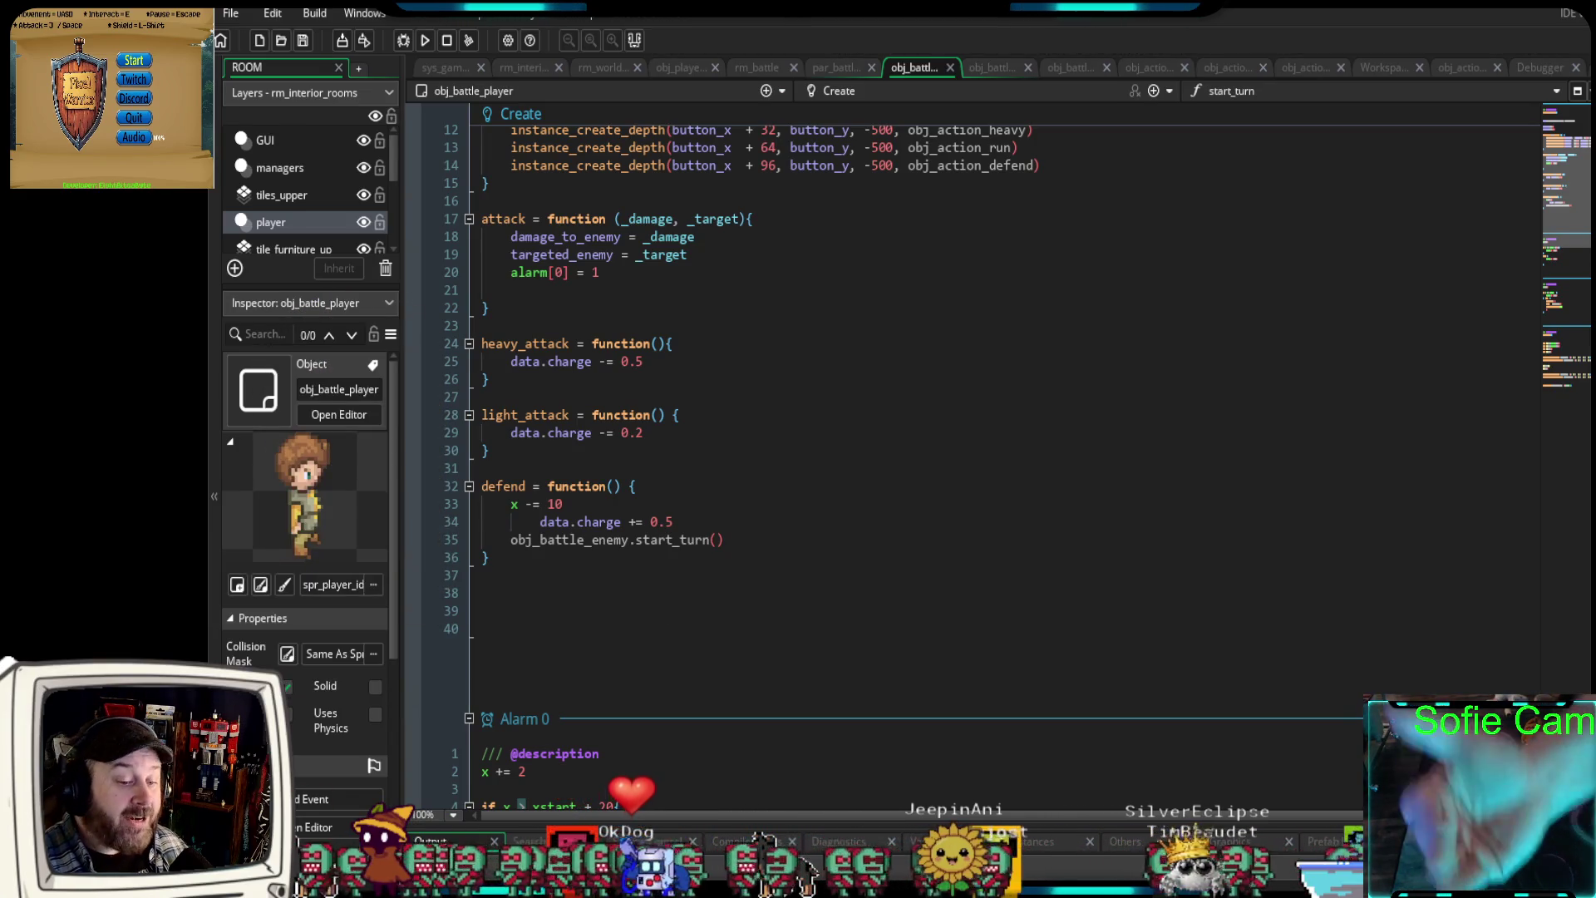
- Leave the obj_battle_player code in GameMaker and start a new browser tab
{"action": "key", "text": "Return"}
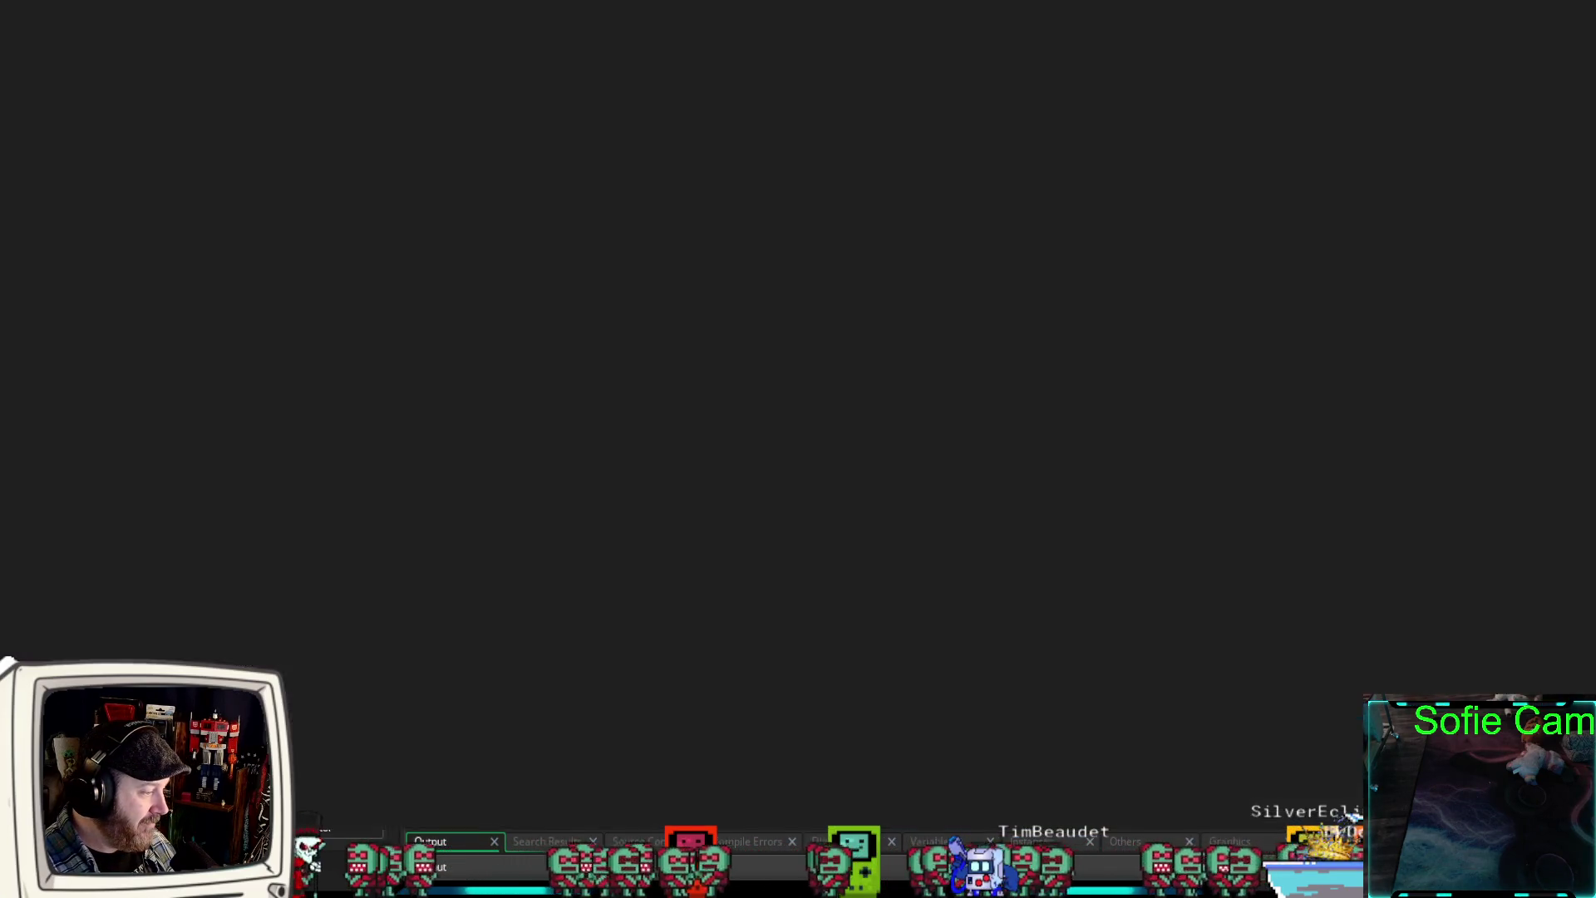
{"action": "key", "text": "ctrl+t"}
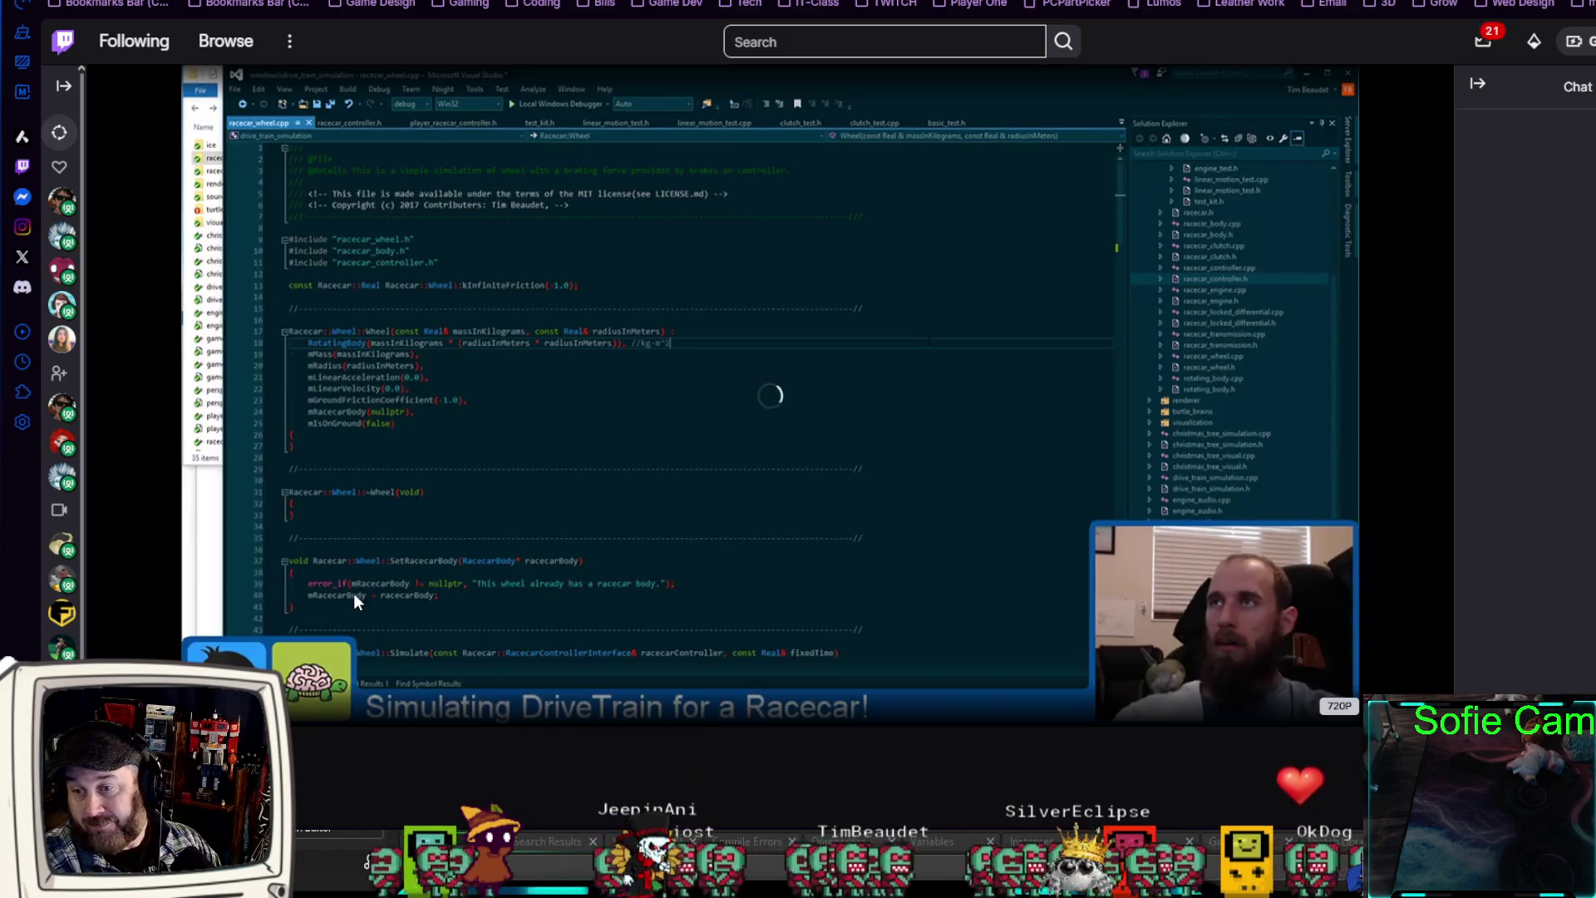
- Pause the Twitch clip 'Monky pooped on the chair' in its player
{"action": "scroll", "coordinate": [354, 601], "scroll_direction": "down", "scroll_amount": 5}
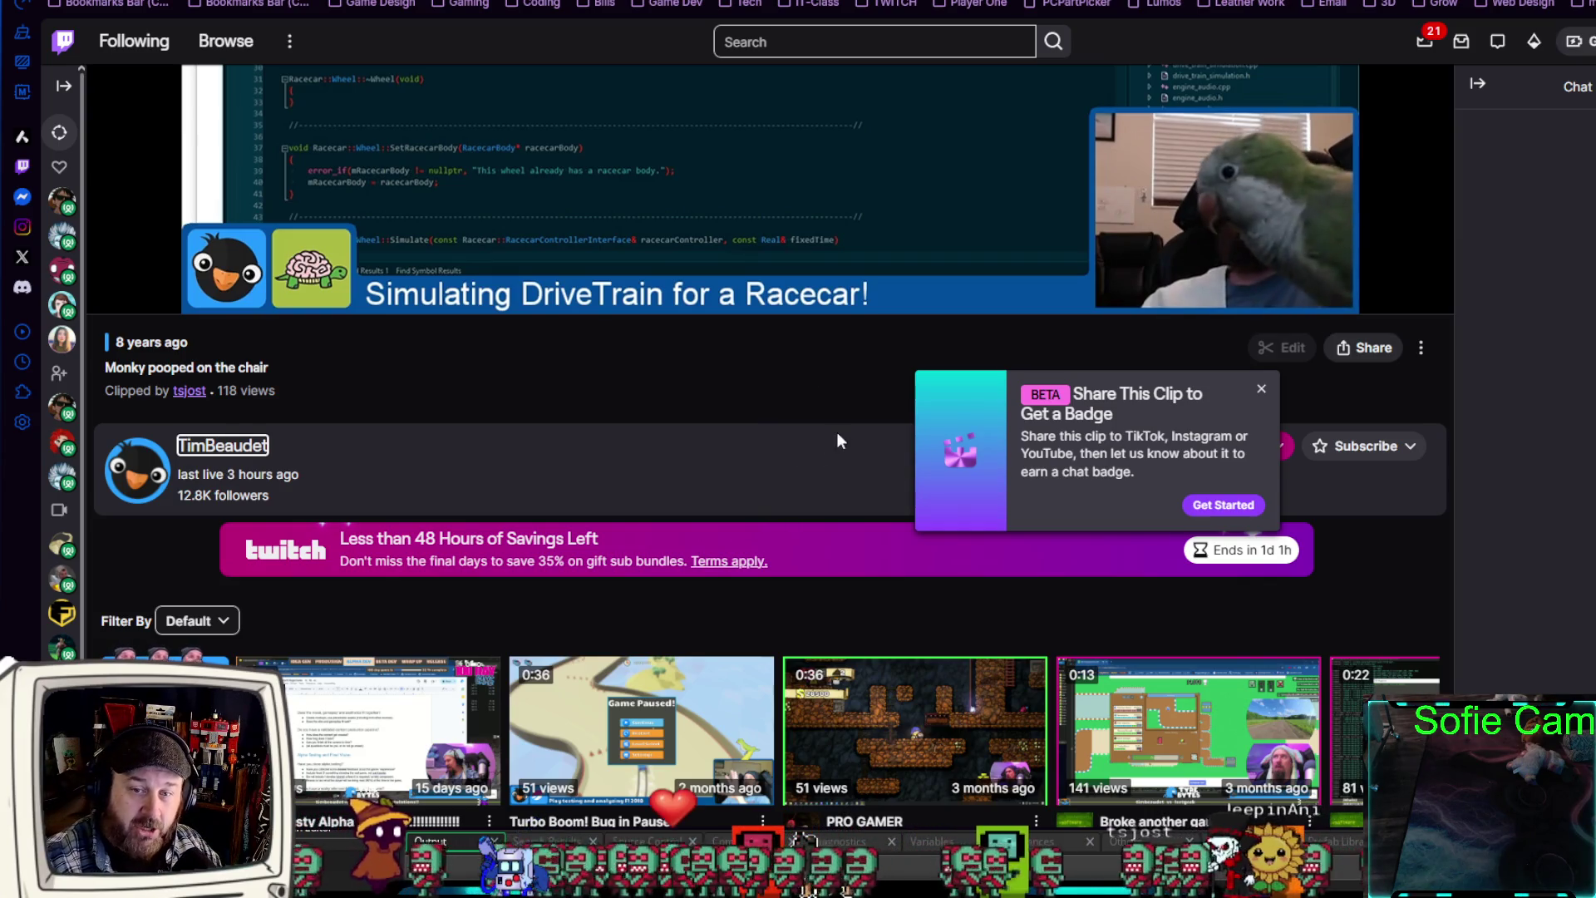
{"action": "scroll", "coordinate": [880, 398], "scroll_direction": "up", "scroll_amount": 3}
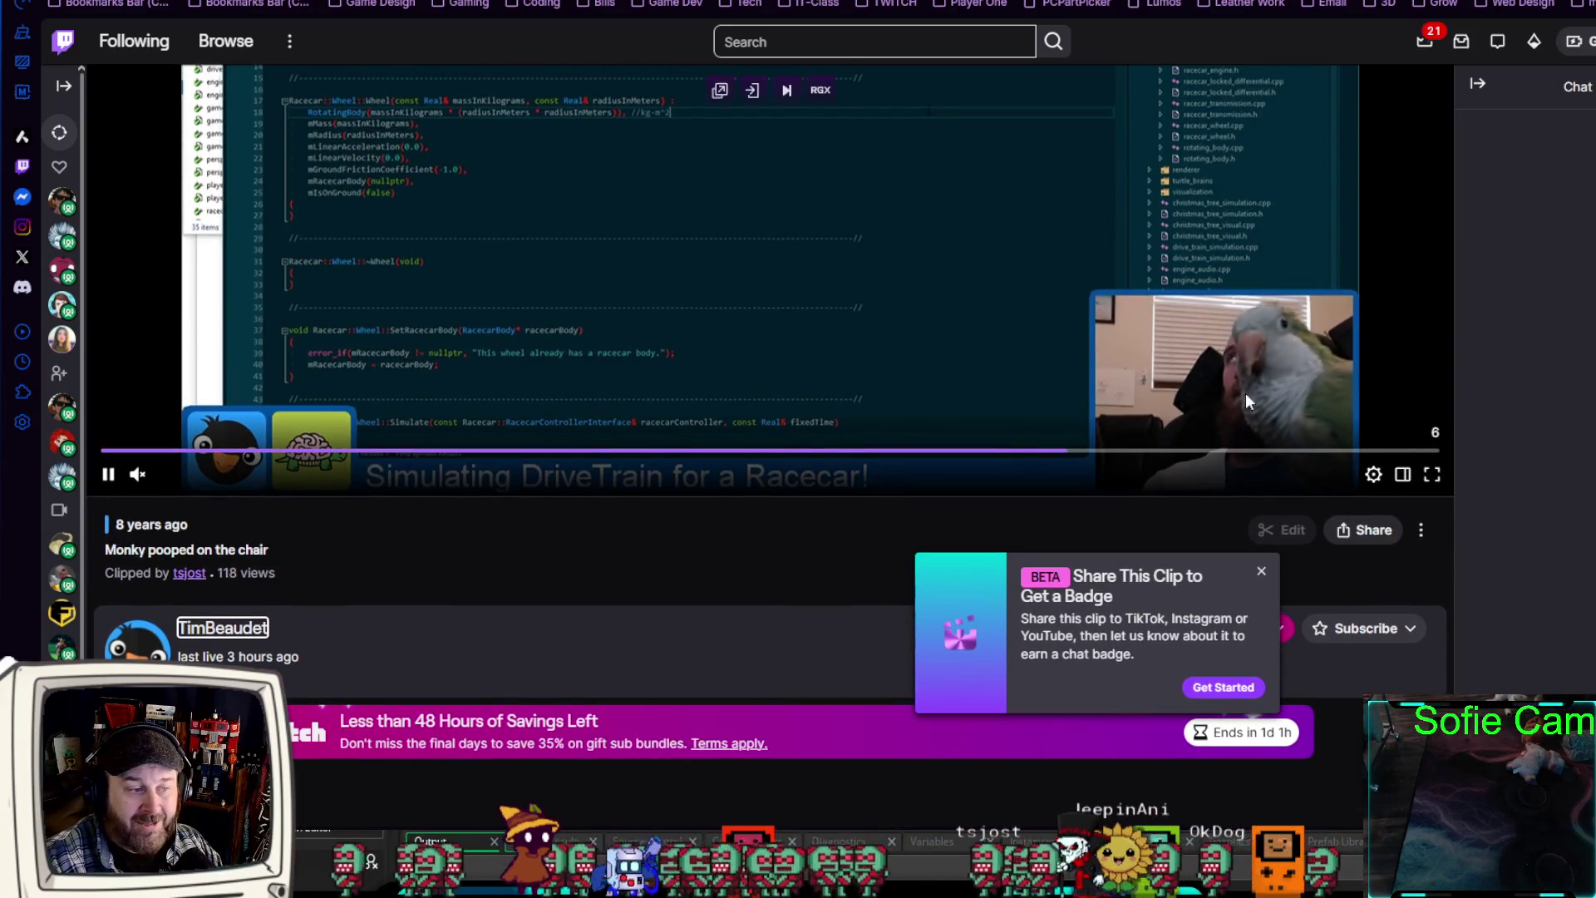
{"action": "left_click", "coordinate": [109, 477]}
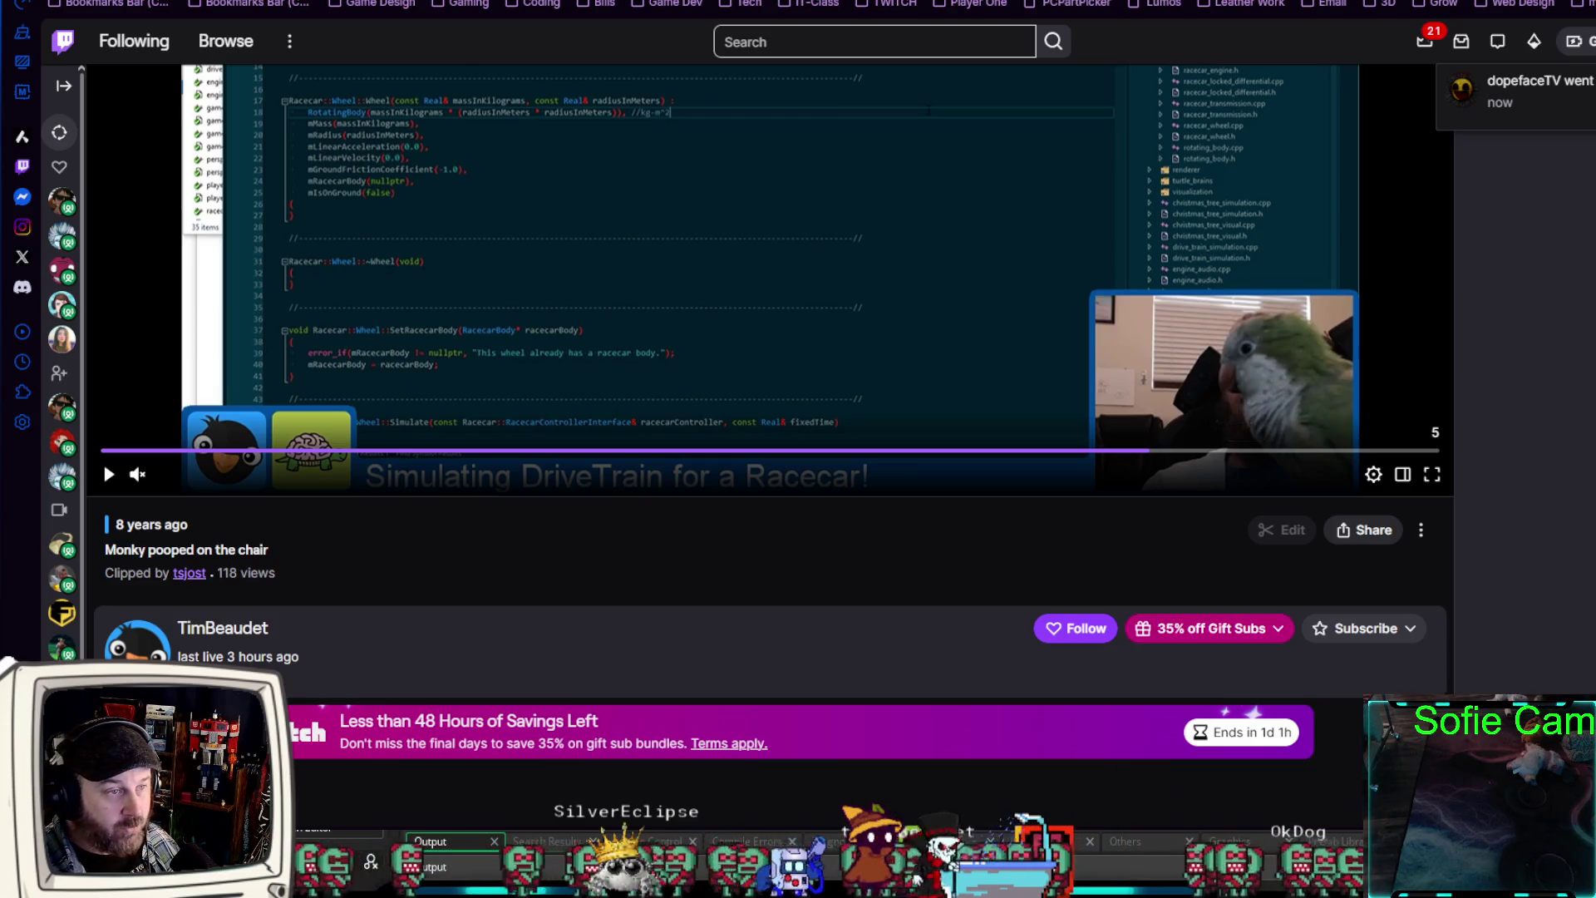
- Move past the itch.io profile and GameMaker code over to the Chess.com puzzle
{"action": "key", "text": "ctrl+Tab"}
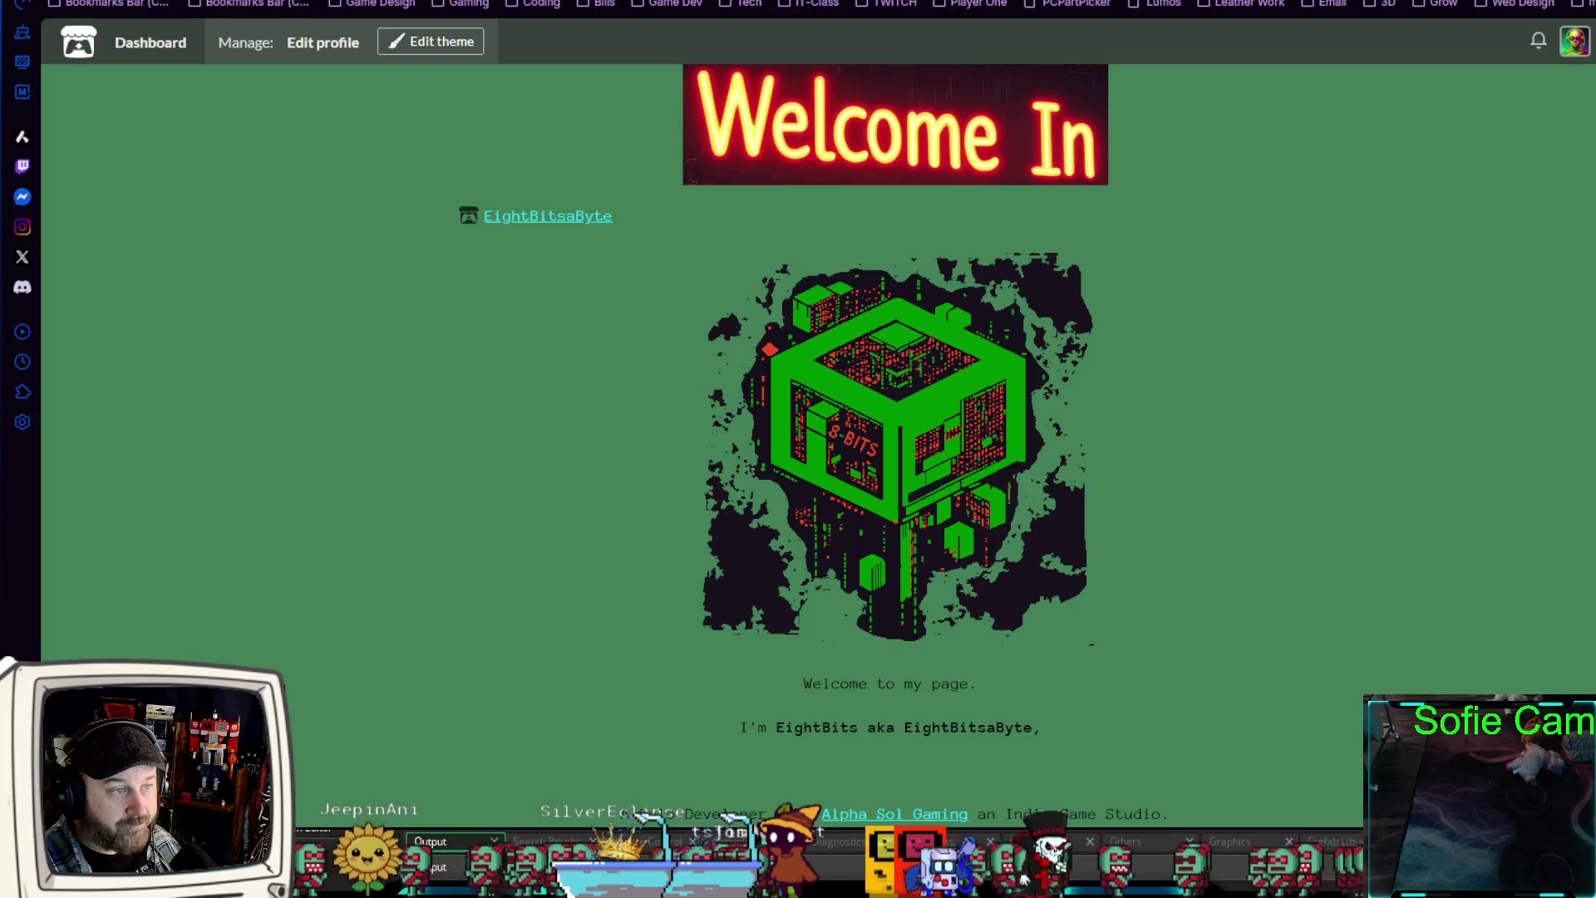
{"action": "key", "text": "alt+Tab"}
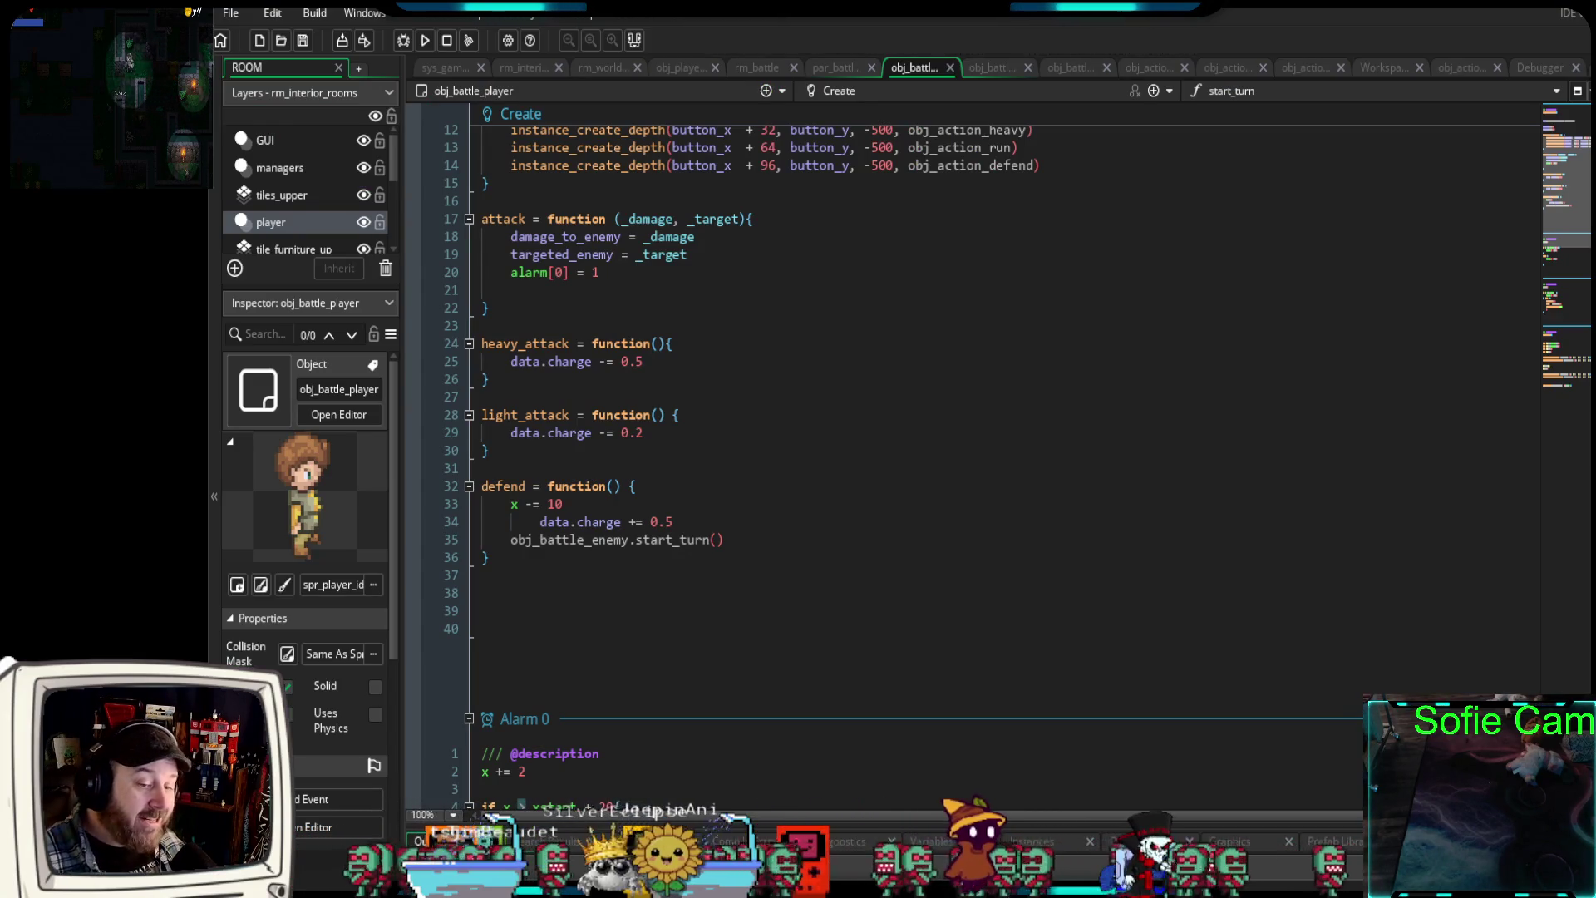
{"action": "key", "text": "alt+Tab"}
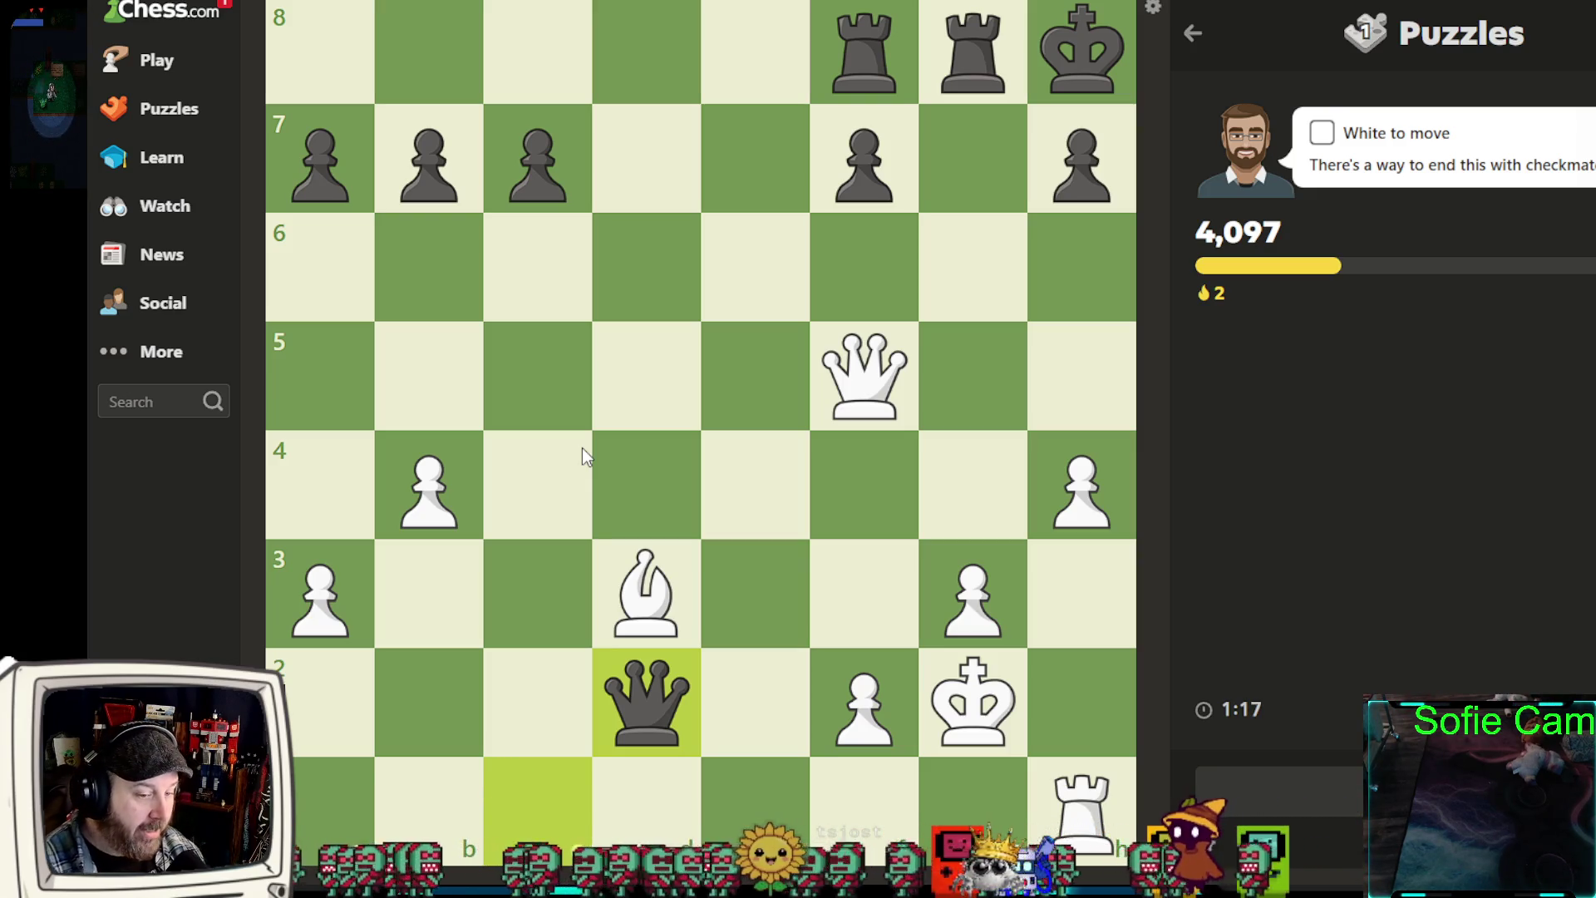
- Deliver mate with the white queen from f5 to h7, then return to GameMaker
{"action": "left_click_drag", "start_coordinate": [868, 382], "coordinate": [1117, 181]}
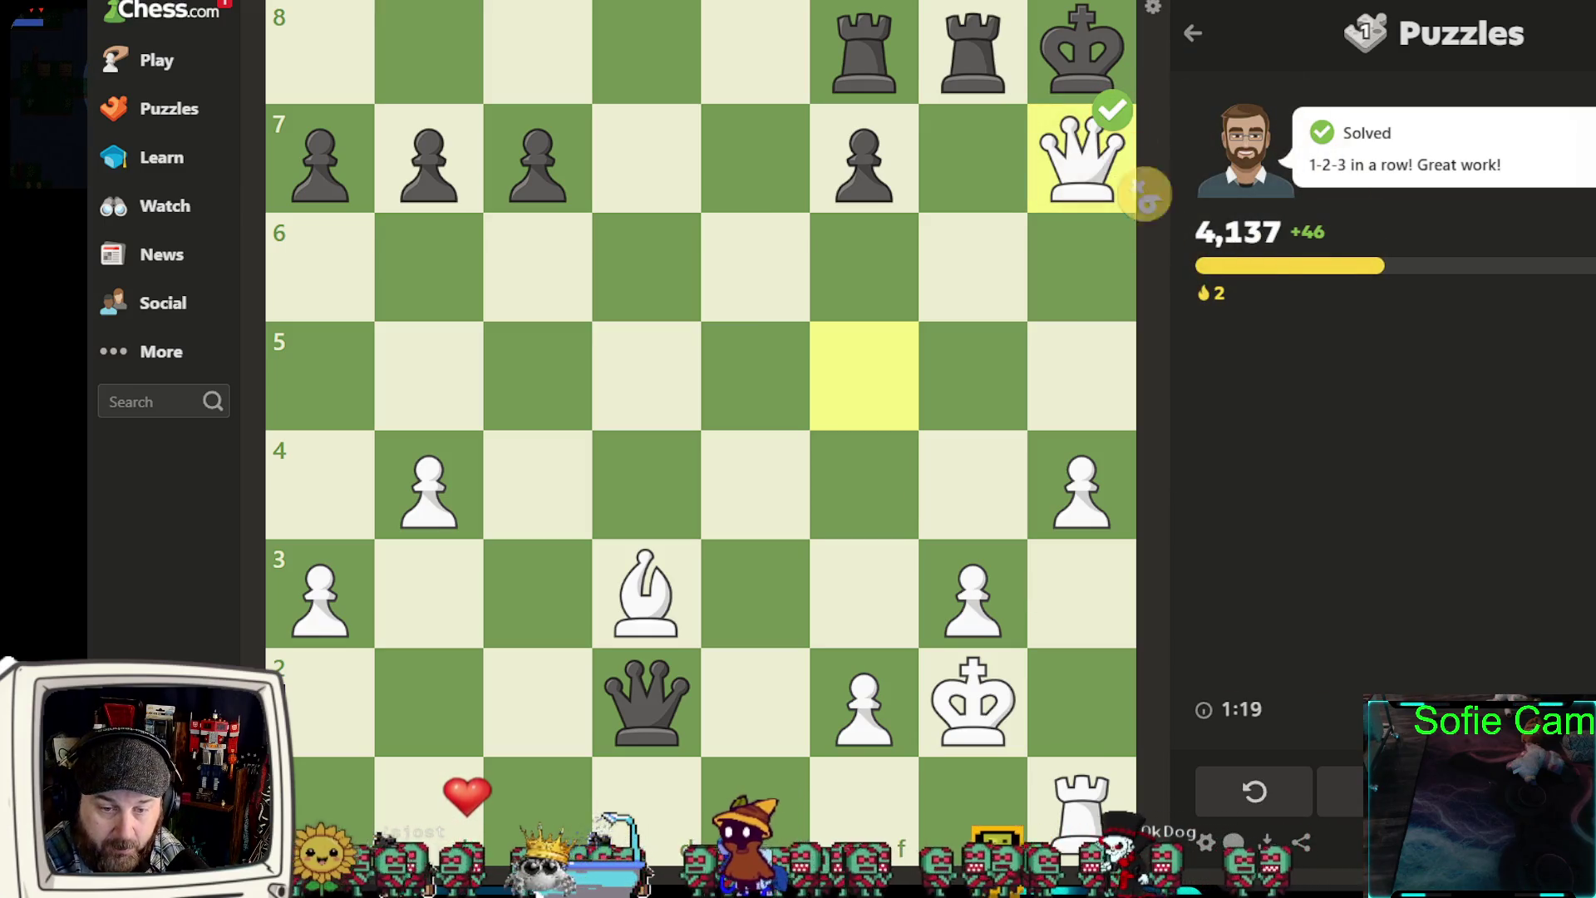
{"action": "key", "text": "alt+Tab"}
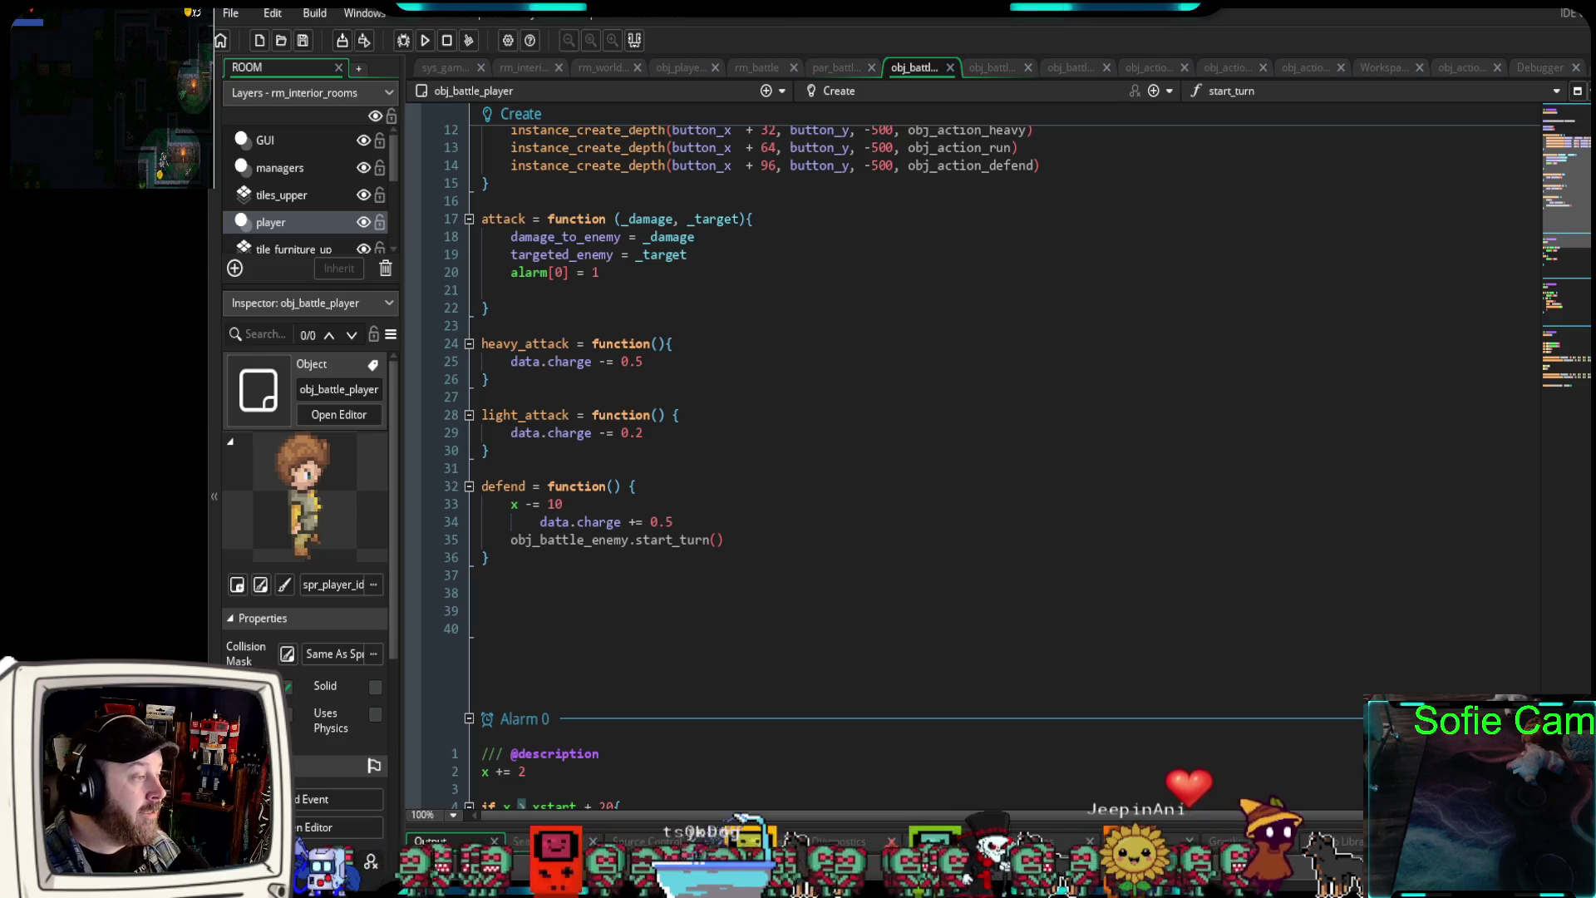
{"action": "scroll", "coordinate": [914, 458], "scroll_direction": "up", "scroll_amount": 4}
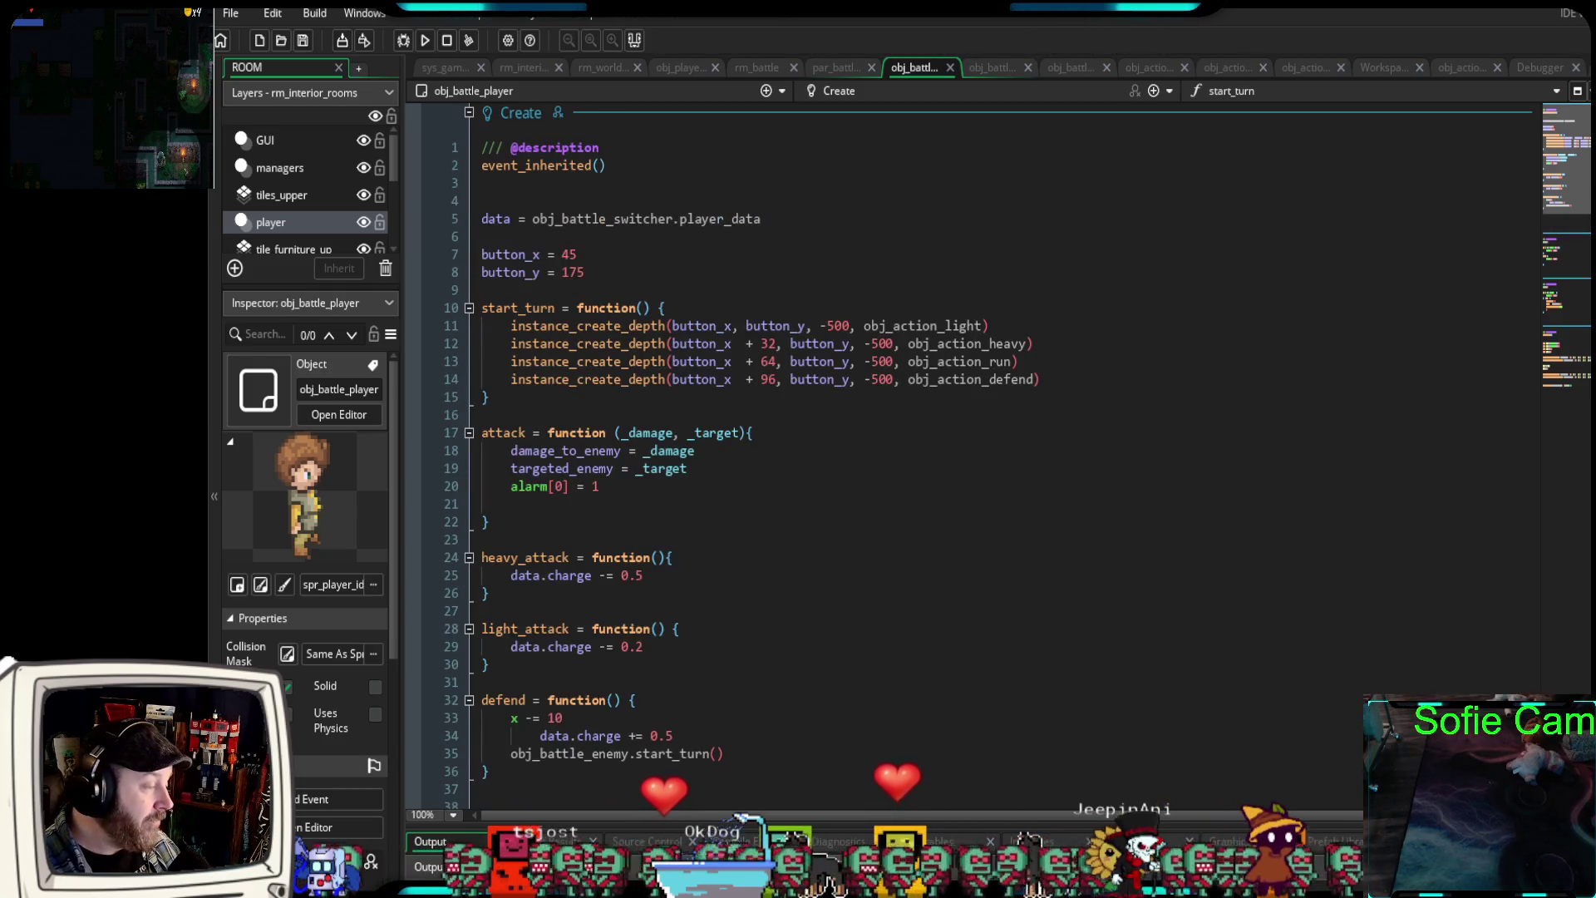
{"action": "scroll", "coordinate": [914, 457], "scroll_direction": "down", "scroll_amount": 2}
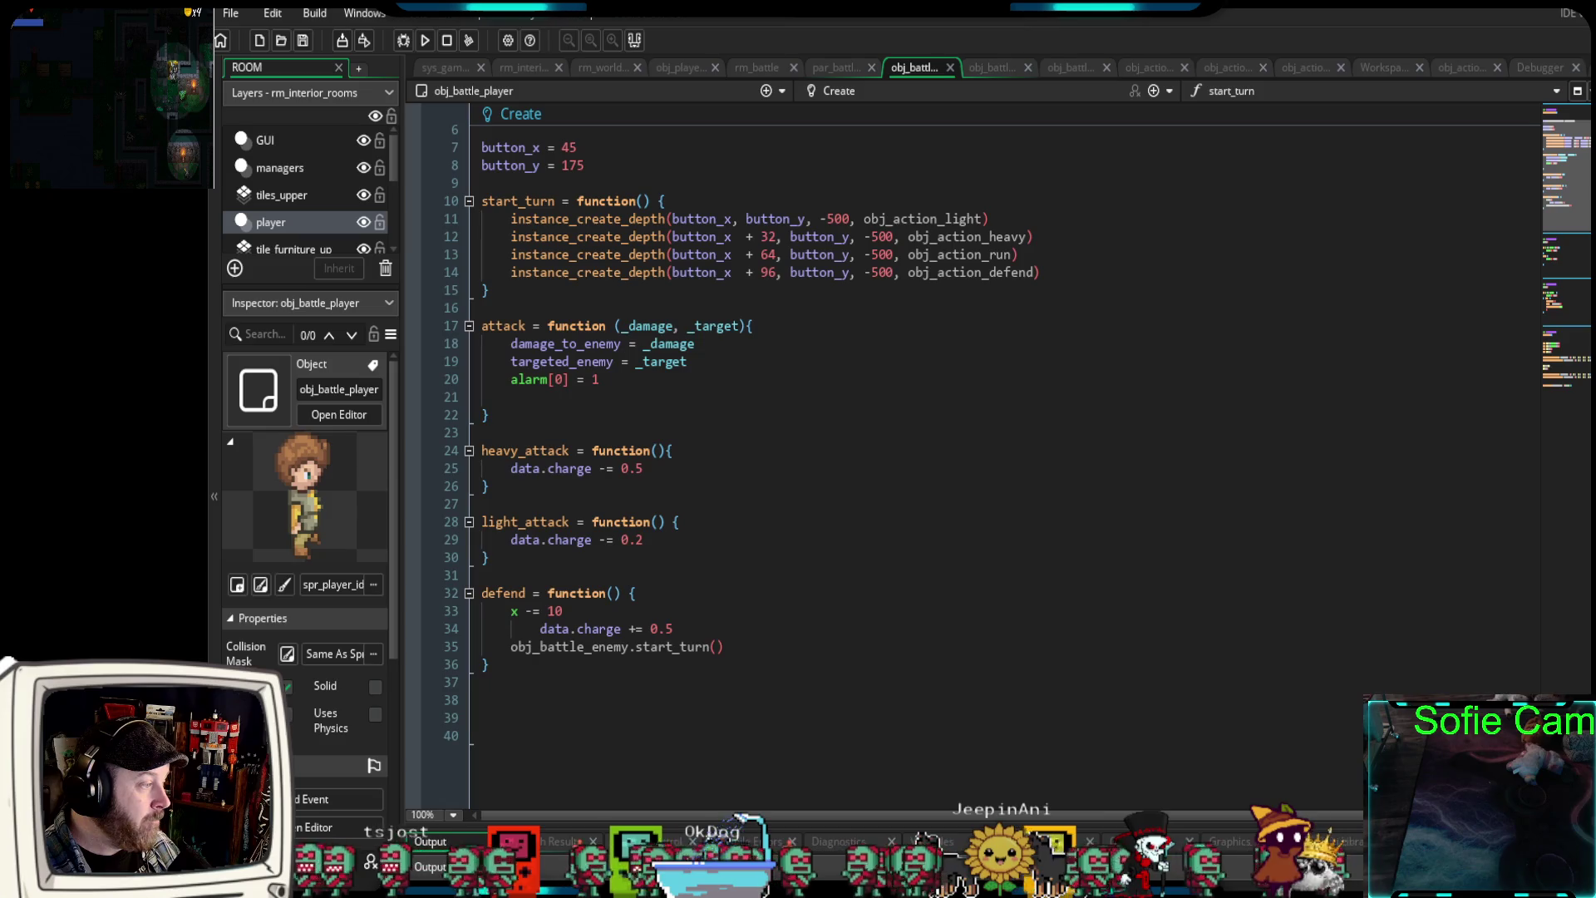
{"action": "left_click", "coordinate": [733, 419]}
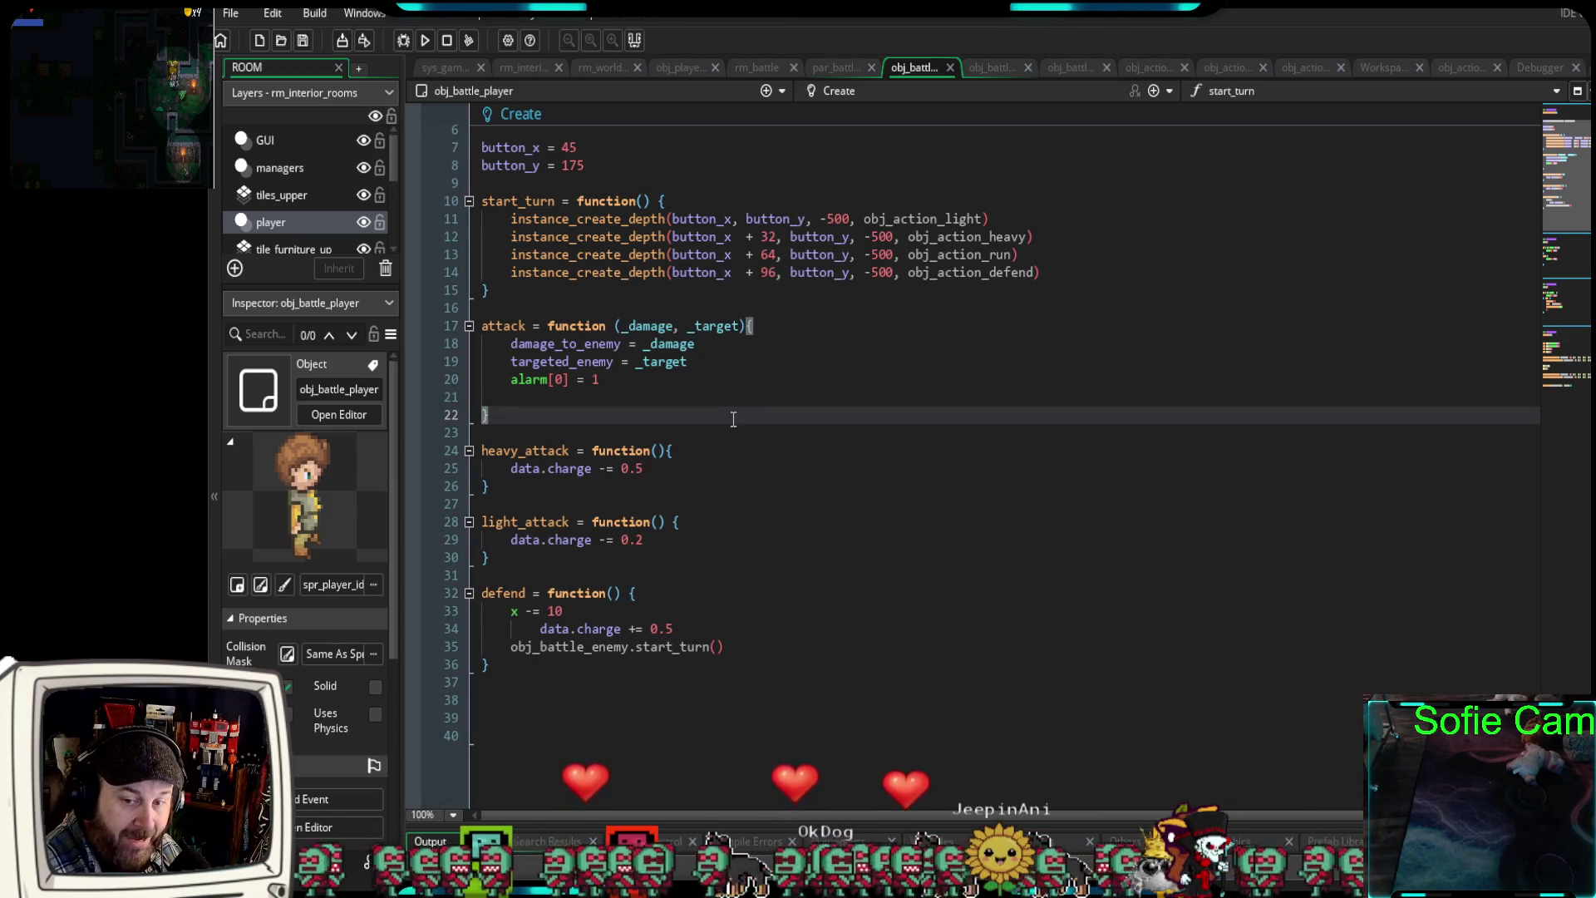